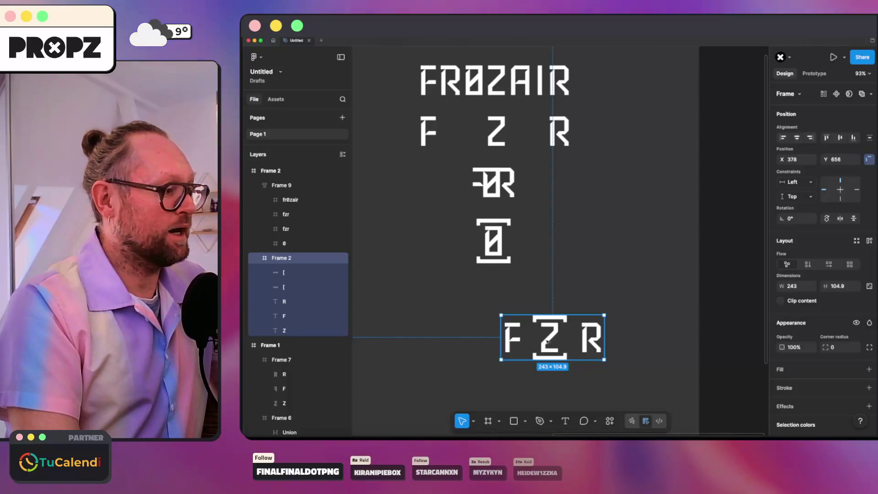
# Move the bracketed FZR mark up and right, beside the stacked letter rows
pyautogui.moveTo(544, 339); pyautogui.dragTo(582, 327)
pyautogui.scroll(3, 582, 325)
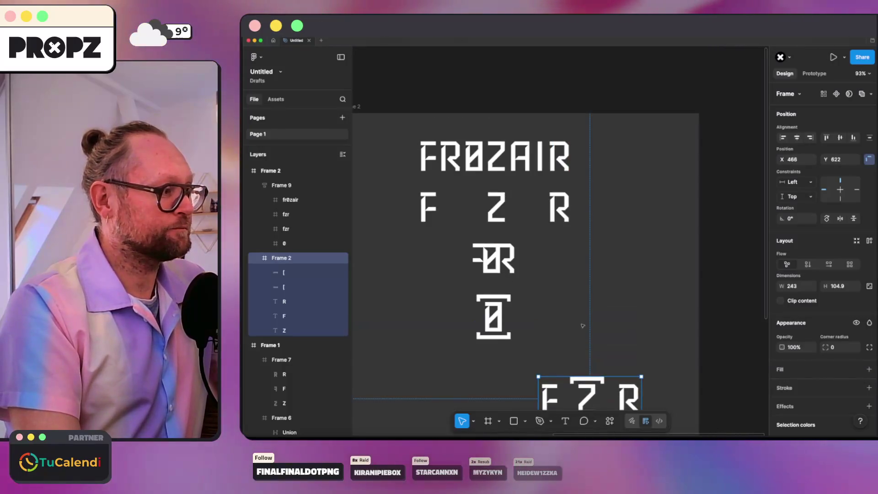
pyautogui.scroll(-3, 583, 326)
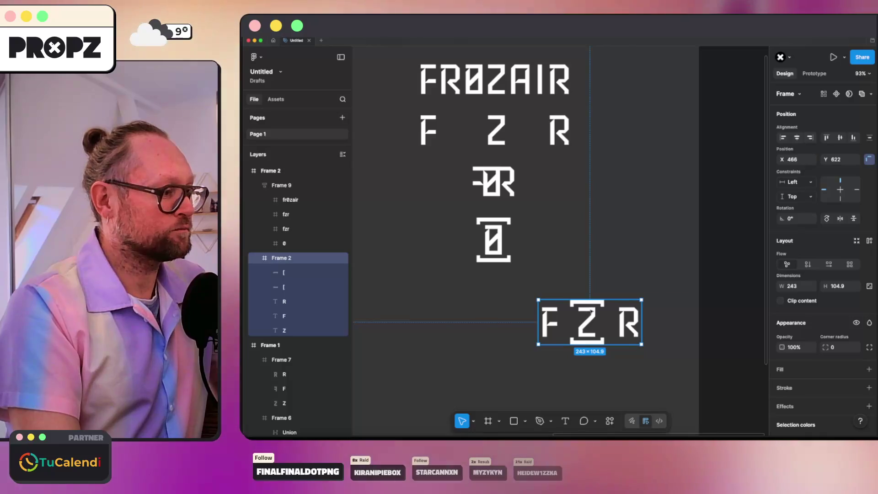
pyautogui.scroll(1, 595, 303)
pyautogui.moveTo(585, 339); pyautogui.dragTo(630, 218)
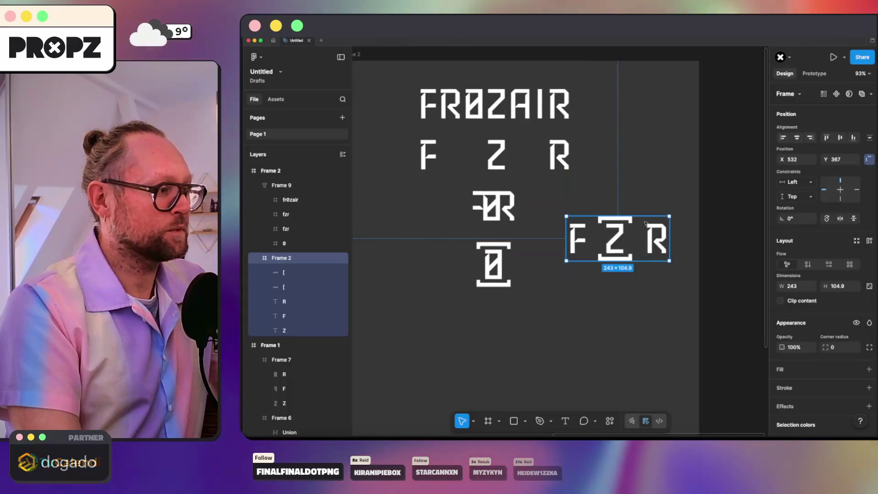
pyautogui.scroll(-3, 625, 222)
pyautogui.scroll(-5, 647, 226)
pyautogui.click(655, 283)
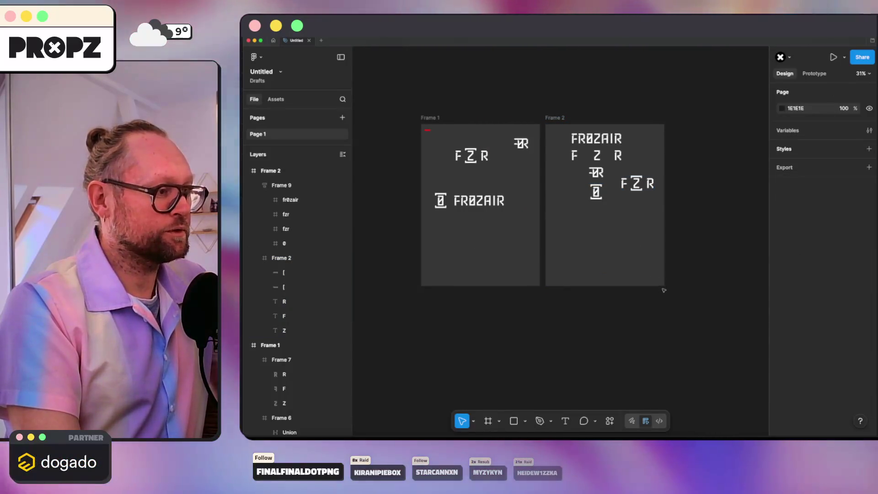
# Resize Frame 2 wider and shorter from its corner handle
pyautogui.click(660, 281)
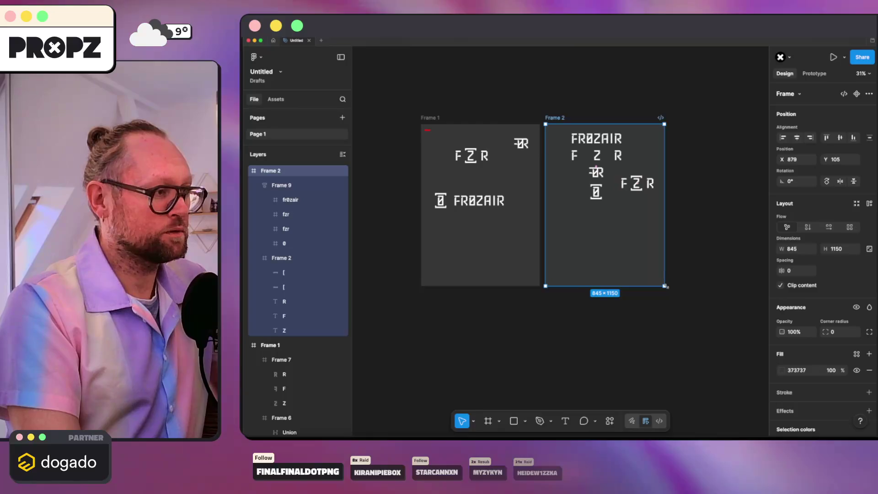
pyautogui.moveTo(664, 286); pyautogui.dragTo(706, 251)
pyautogui.scroll(5, 684, 199)
pyautogui.click(657, 149)
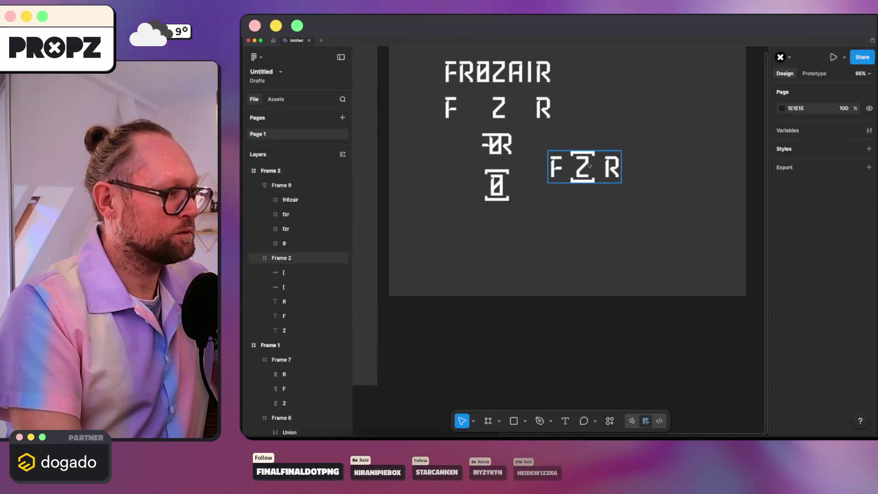
# Place the FZR mark to the right of the stacked rows inside Frame 2
pyautogui.moveTo(588, 165); pyautogui.dragTo(681, 207)
pyautogui.click(552, 185)
pyautogui.scroll(2, 552, 185)
pyautogui.scroll(-2, 545, 185)
pyautogui.scroll(1, 542, 183)
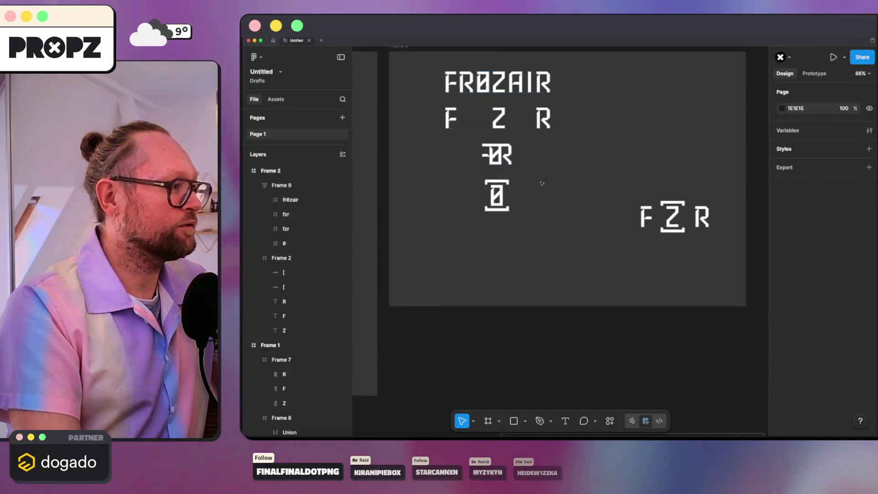
pyautogui.scroll(2, 541, 184)
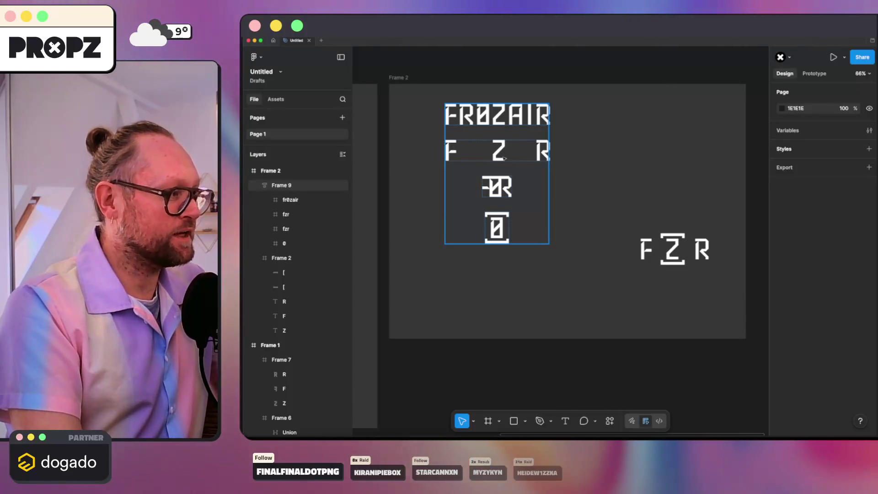
pyautogui.scroll(3, 487, 178)
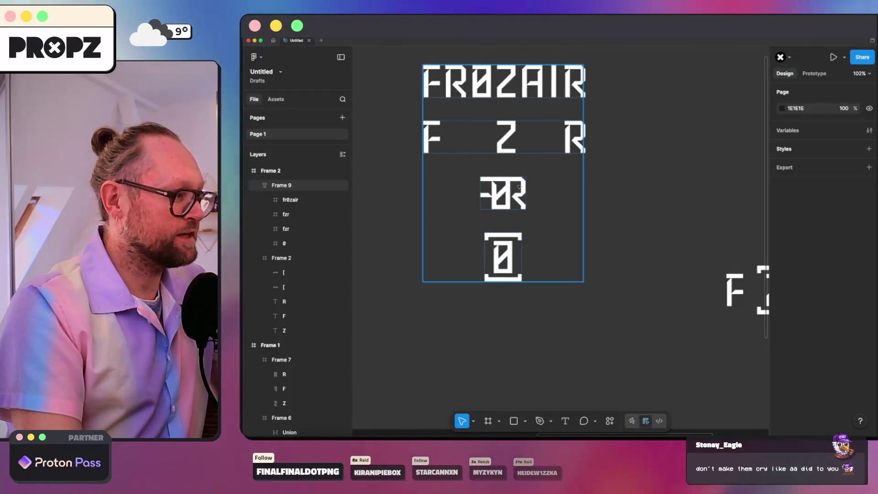
pyautogui.scroll(-2, 497, 240)
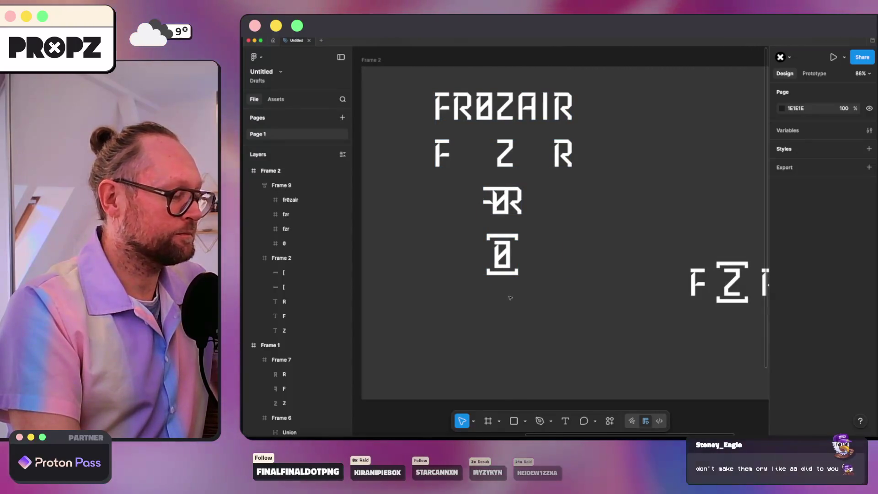
pyautogui.scroll(-3, 508, 290)
pyautogui.click(504, 266)
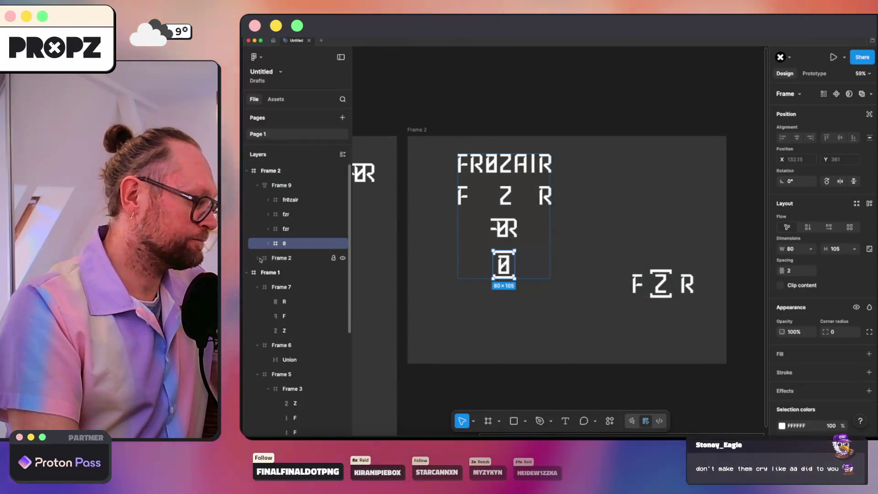
# Wrap the Z and its two brackets from the standalone FZR mark in a new frame
pyautogui.click(281, 258)
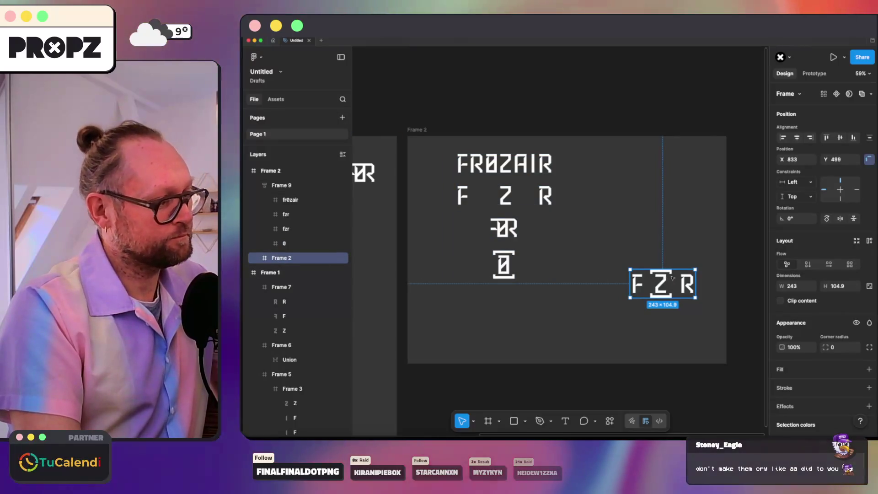
pyautogui.scroll(2, 658, 278)
pyautogui.click(660, 282)
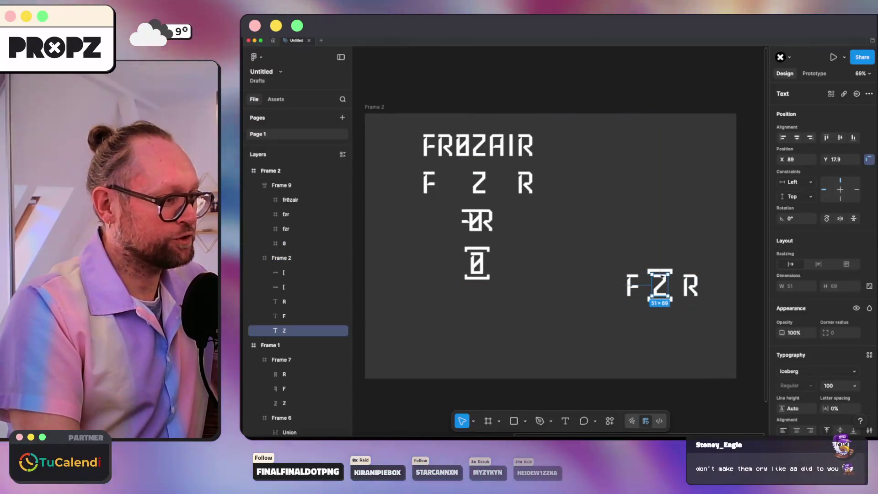
pyautogui.keyDown('super'); pyautogui.click(290, 287); pyautogui.keyUp('super')
pyautogui.press('alt+super+g')
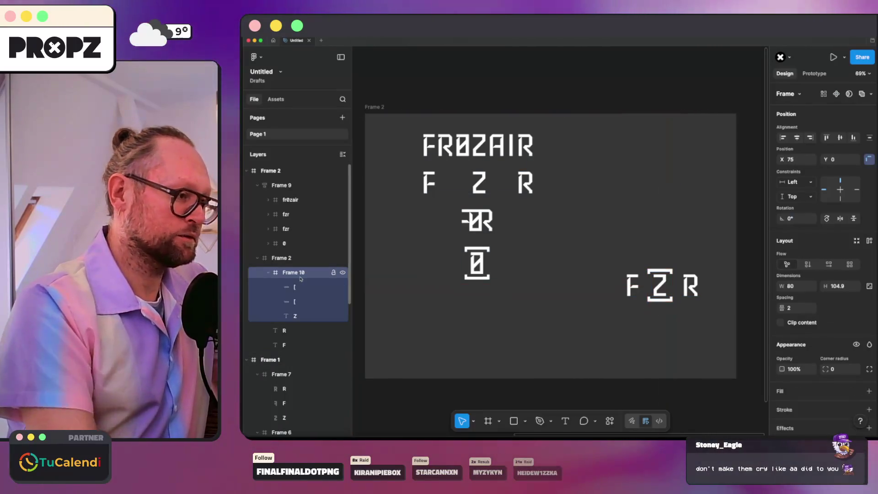
# Move the bracketed Z frame into the stacked fzr row, between F and R
pyautogui.click(268, 214)
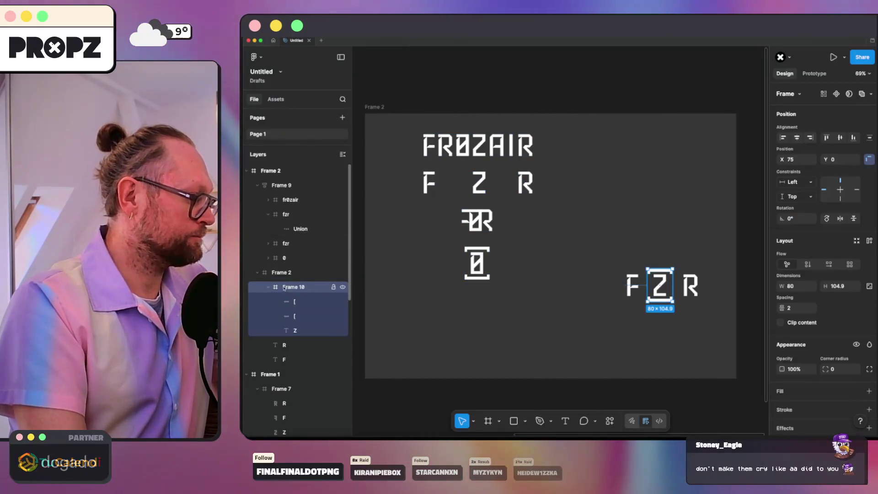
pyautogui.moveTo(291, 223); pyautogui.dragTo(291, 222)
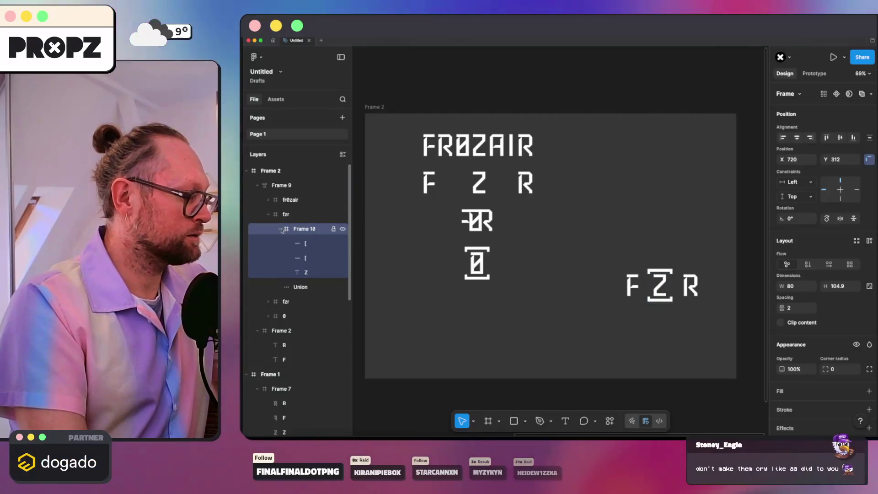
pyautogui.click(293, 216)
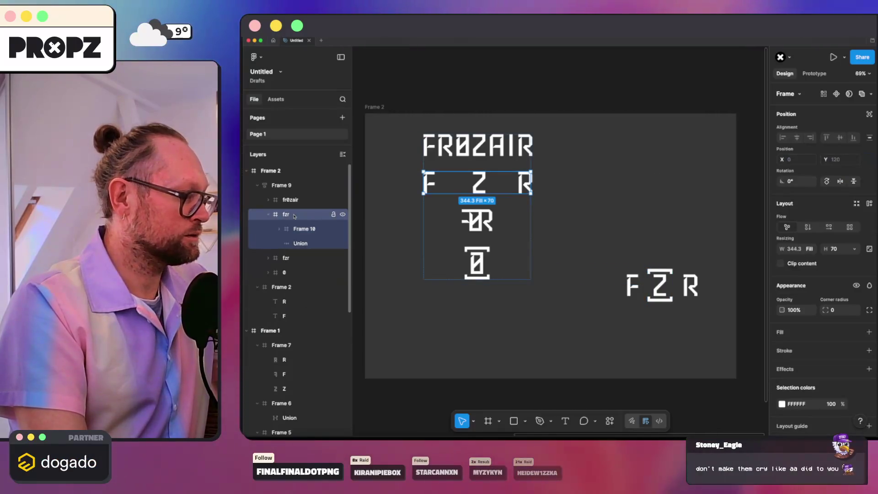
pyautogui.click(659, 285)
pyautogui.moveTo(527, 227); pyautogui.dragTo(478, 187)
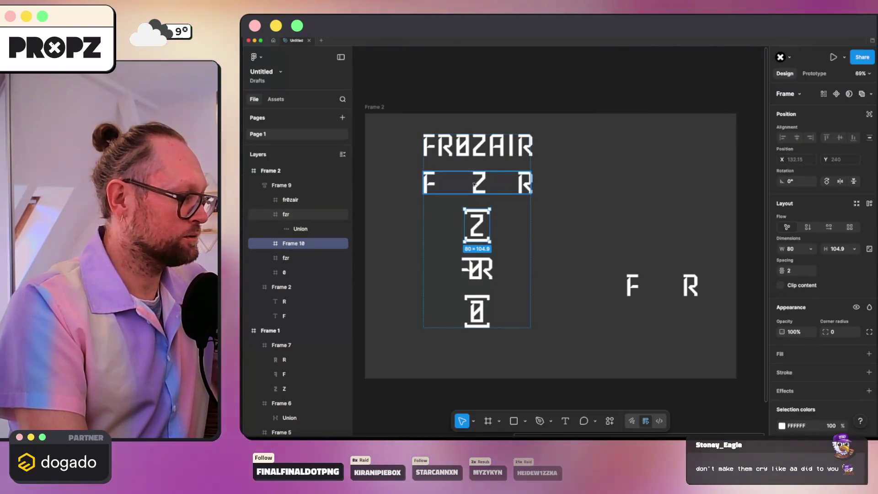
pyautogui.moveTo(477, 187); pyautogui.dragTo(488, 188)
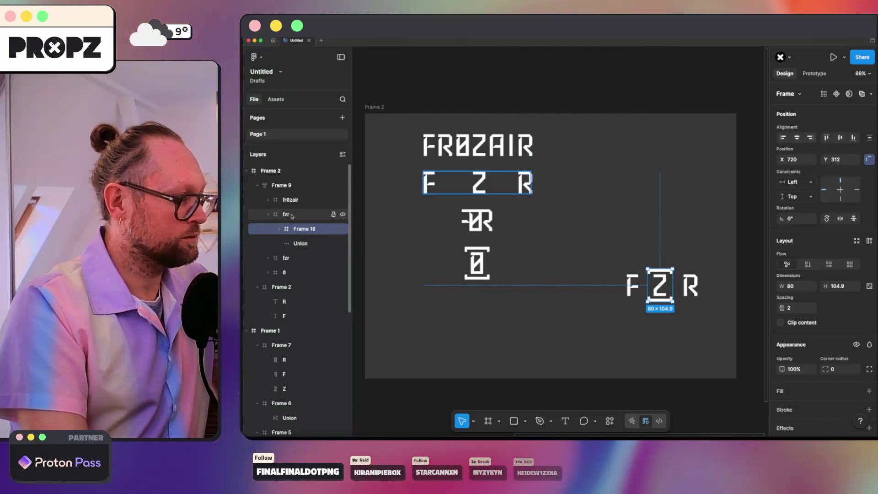
# Check the fzr row's layer order with the bracketed Z frame inside it
pyautogui.click(290, 216)
pyautogui.click(286, 214)
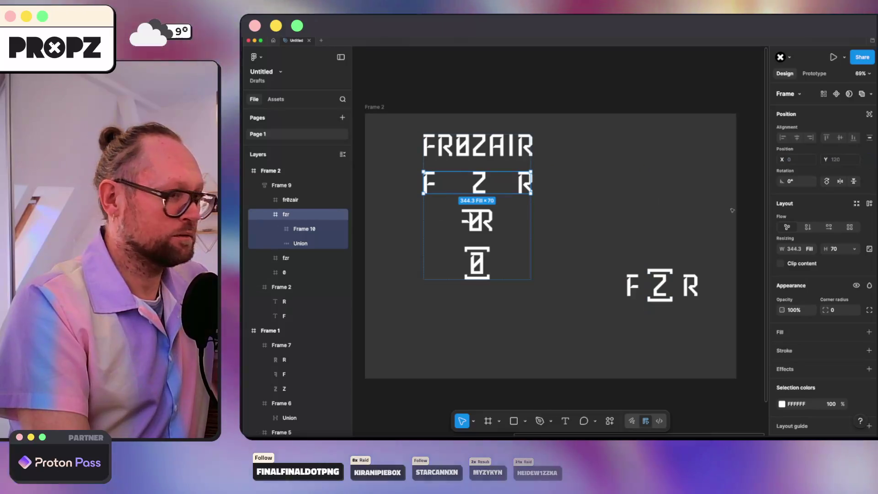
pyautogui.click(321, 233)
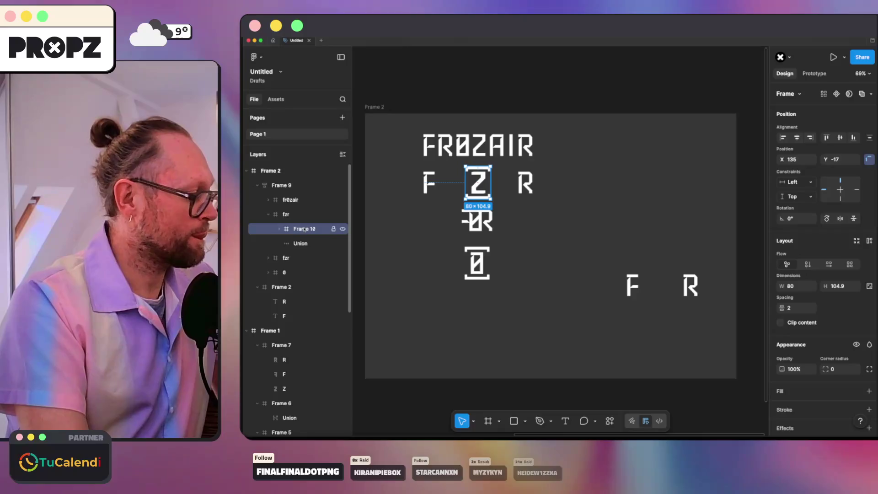
pyautogui.click(279, 229)
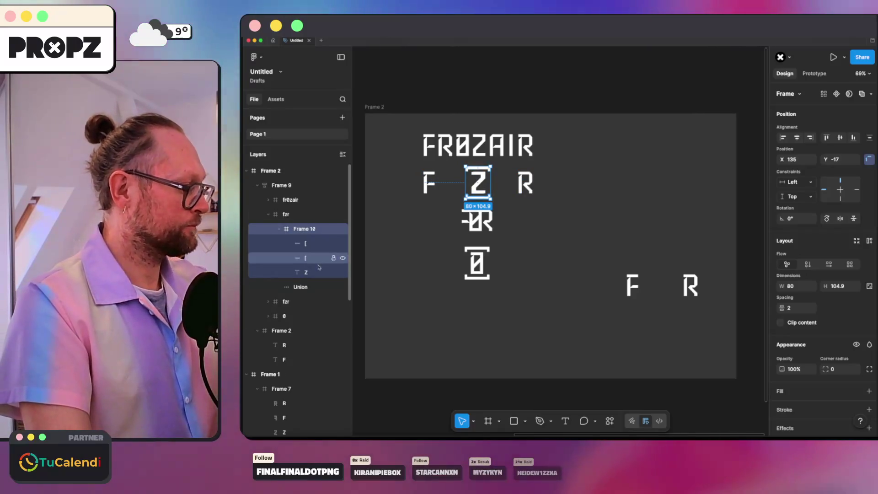
pyautogui.click(296, 286)
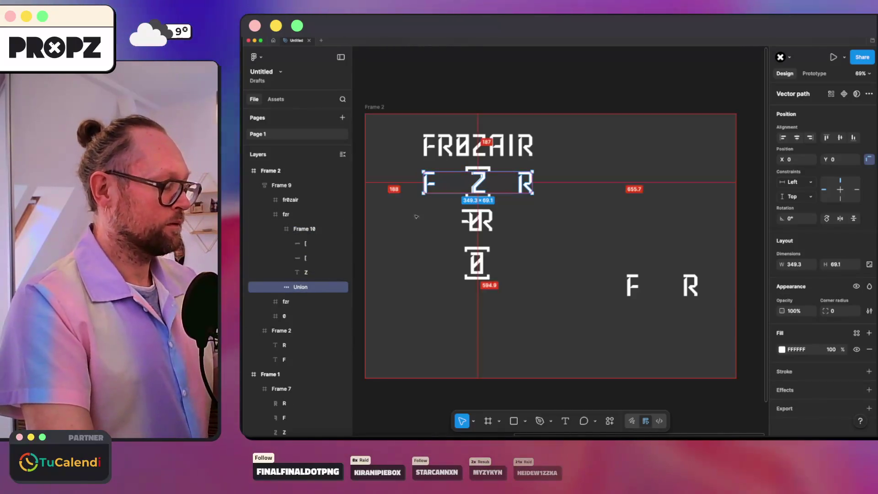
pyautogui.scroll(3, 472, 219)
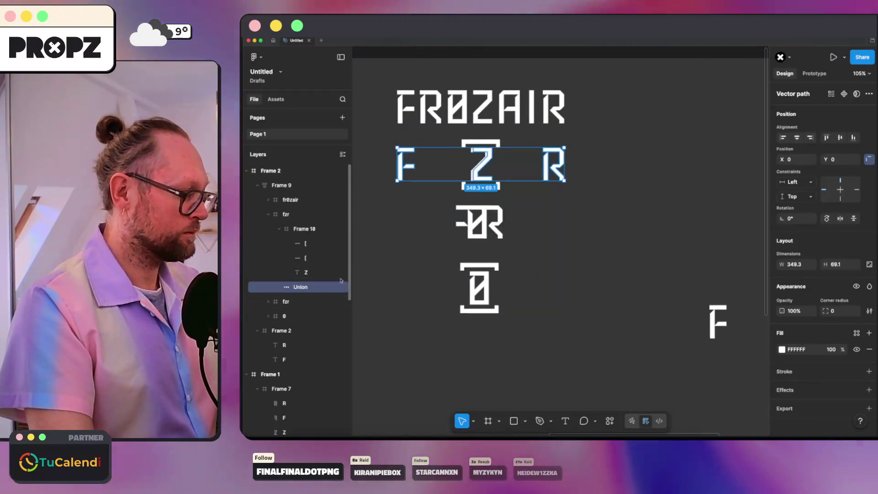
pyautogui.scroll(5, 468, 161)
pyautogui.moveTo(489, 178); pyautogui.dragTo(490, 181)
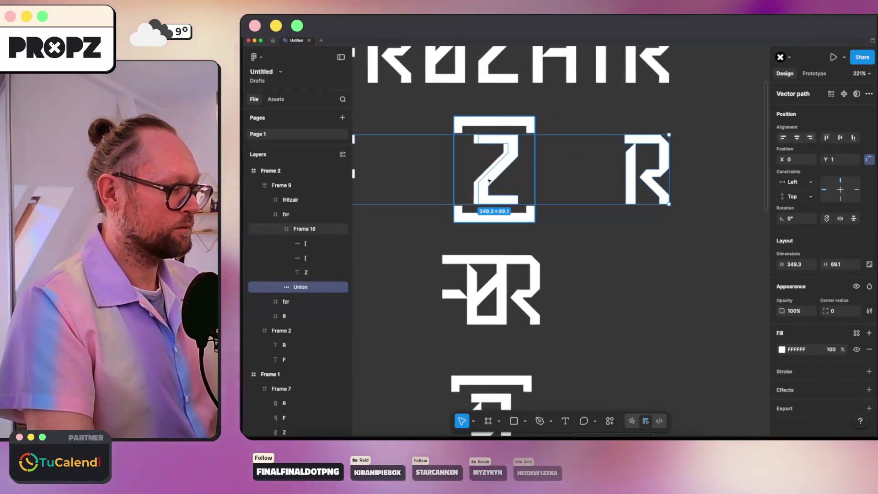
pyautogui.click(481, 123)
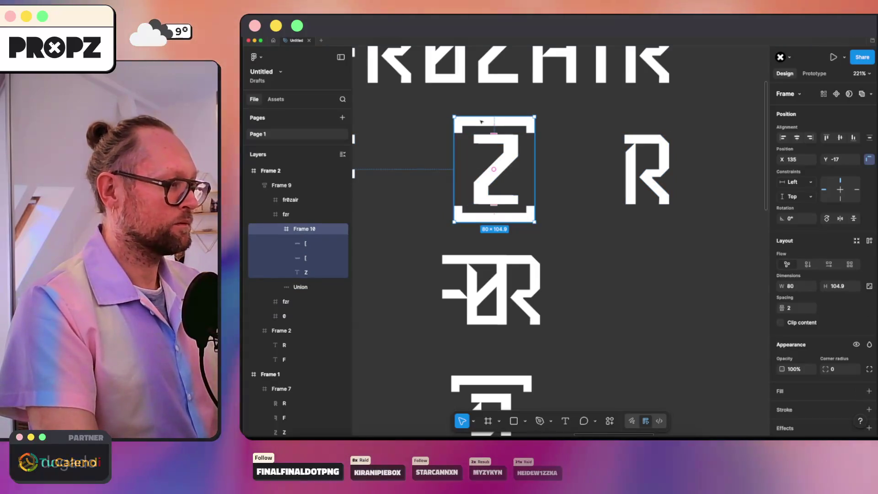
pyautogui.moveTo(485, 122); pyautogui.dragTo(482, 123)
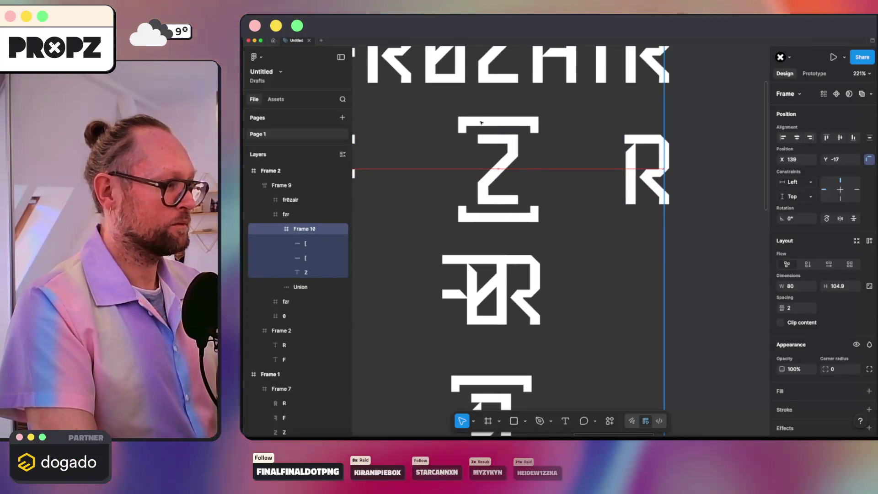
pyautogui.scroll(-5, 566, 174)
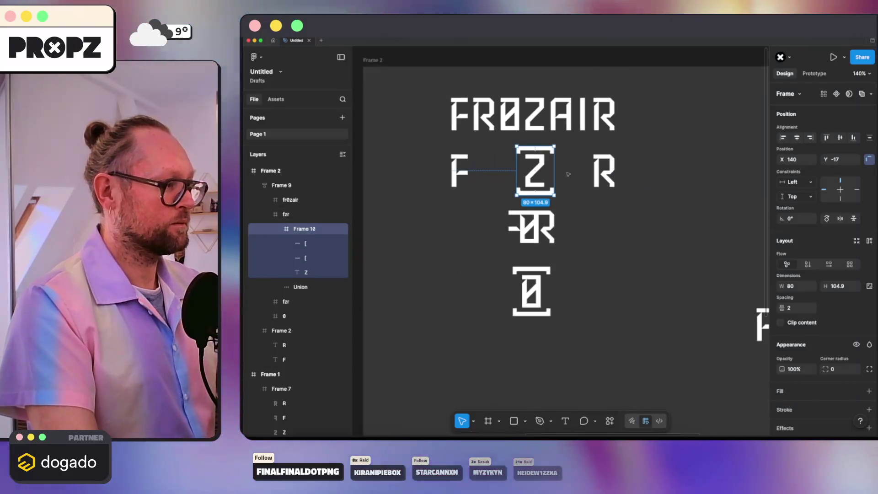
pyautogui.click(641, 239)
pyautogui.scroll(-3, 641, 239)
pyautogui.scroll(-2, 617, 223)
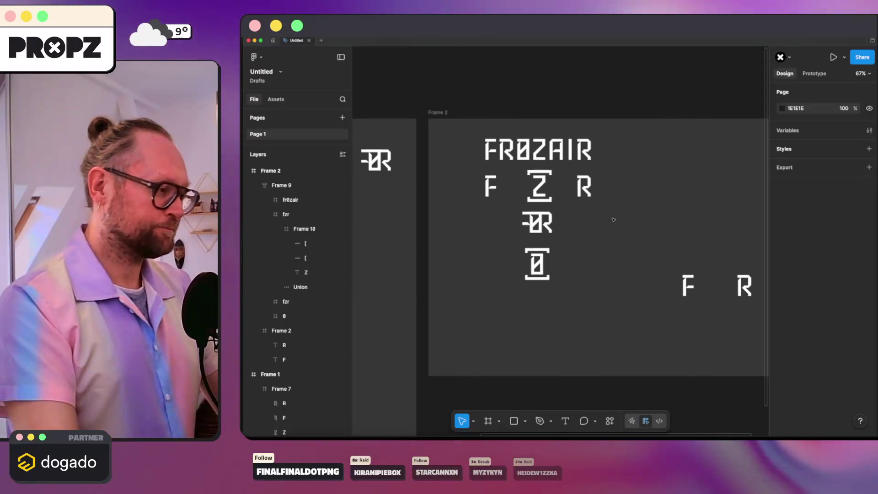
pyautogui.click(537, 263)
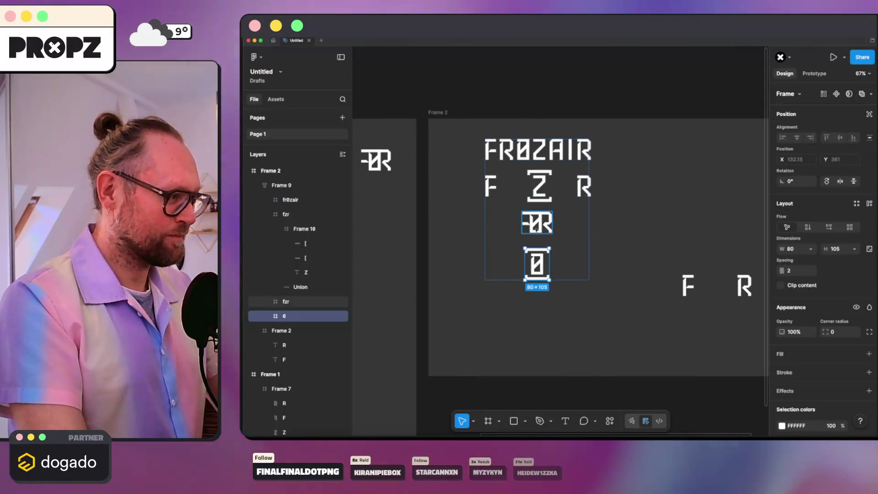
pyautogui.click(535, 203)
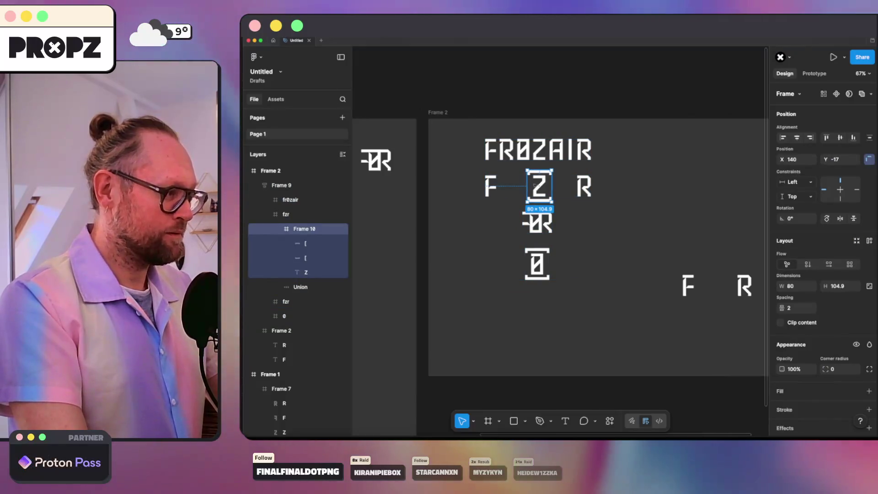
pyautogui.click(300, 214)
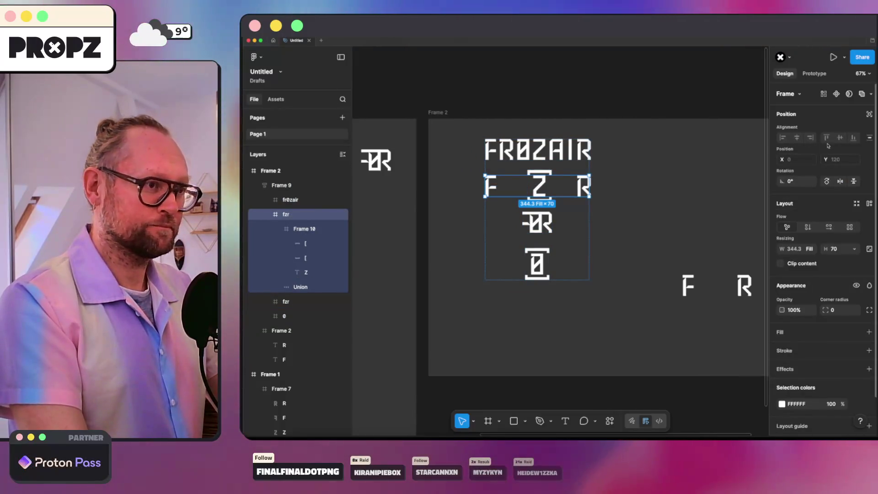
pyautogui.click(635, 261)
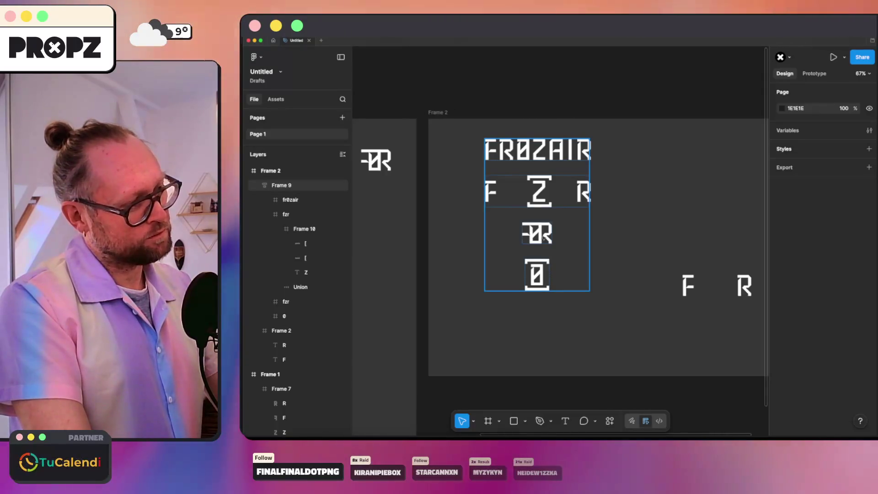
pyautogui.scroll(3, 544, 235)
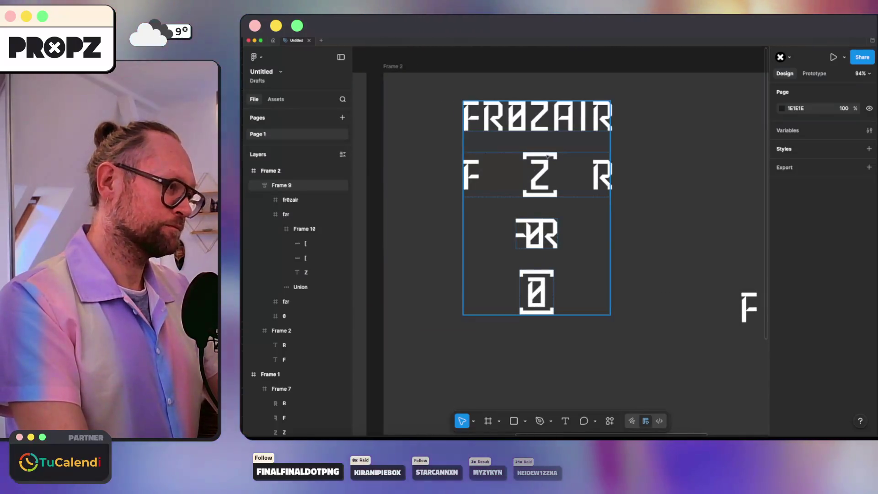
pyautogui.click(544, 235)
pyautogui.click(542, 175)
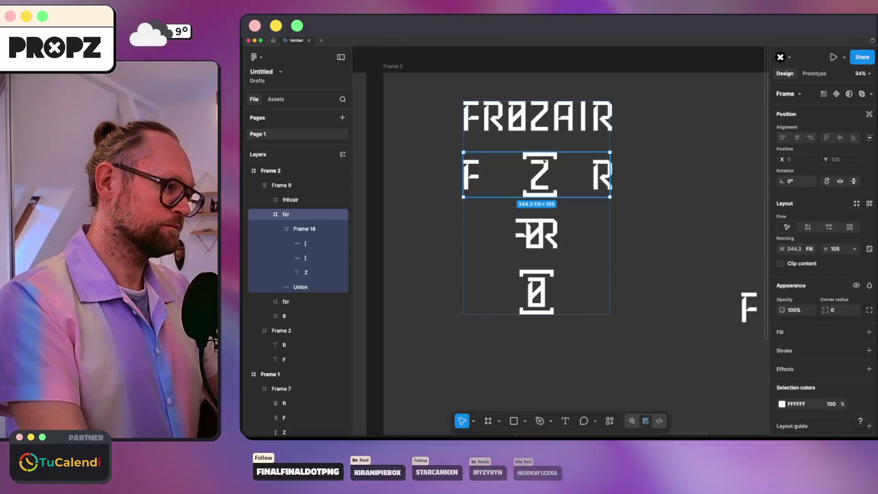
pyautogui.click(676, 197)
pyautogui.click(557, 165)
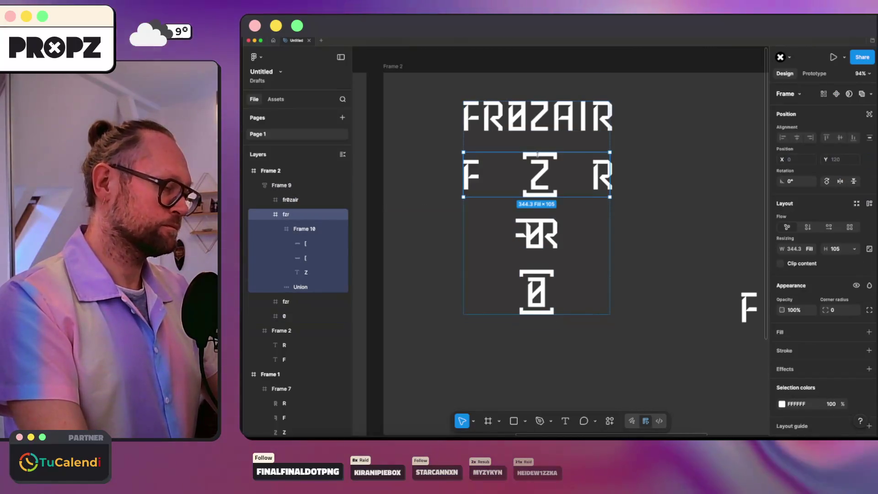
pyautogui.click(303, 241)
pyautogui.scroll(3, 542, 197)
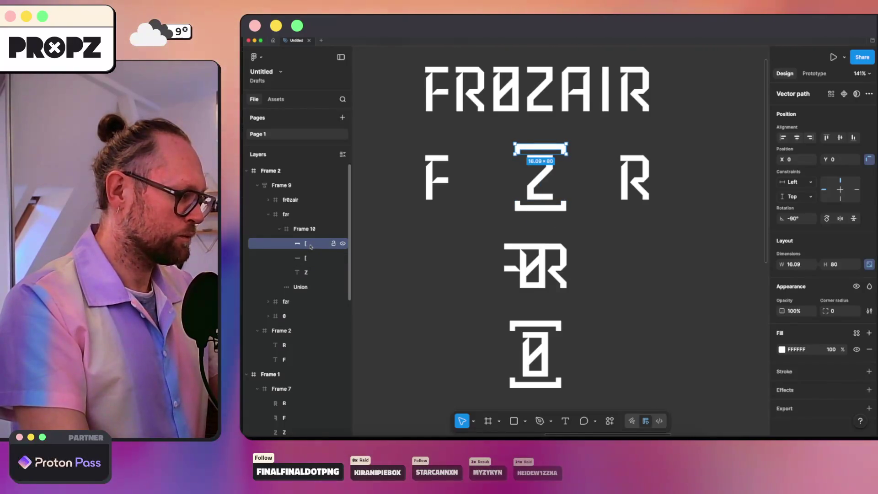
# Select both Z bracket bars and Alt-drag a duplicate pair beside them
pyautogui.keyDown('shift'); pyautogui.click(313, 256); pyautogui.keyUp('shift')
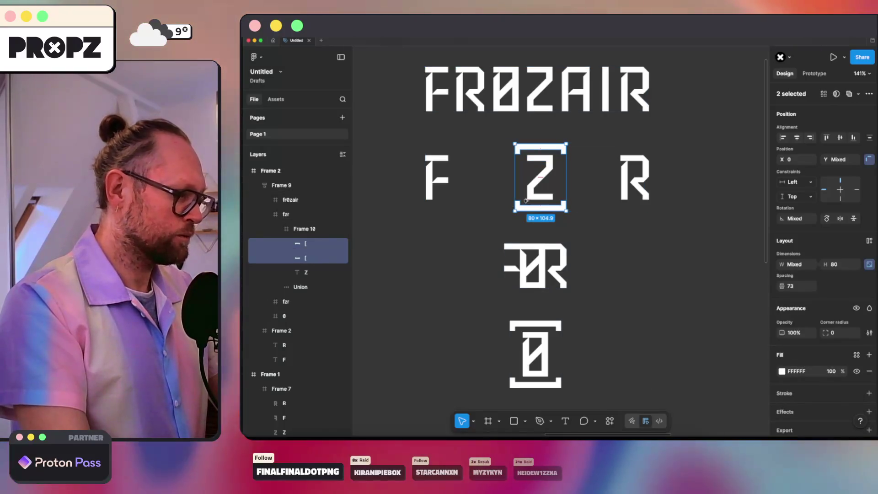
pyautogui.moveTo(565, 208)
pyautogui.mouseDown()
pyautogui.moveTo(569, 266)
pyautogui.moveTo(566, 209)
pyautogui.mouseUp()
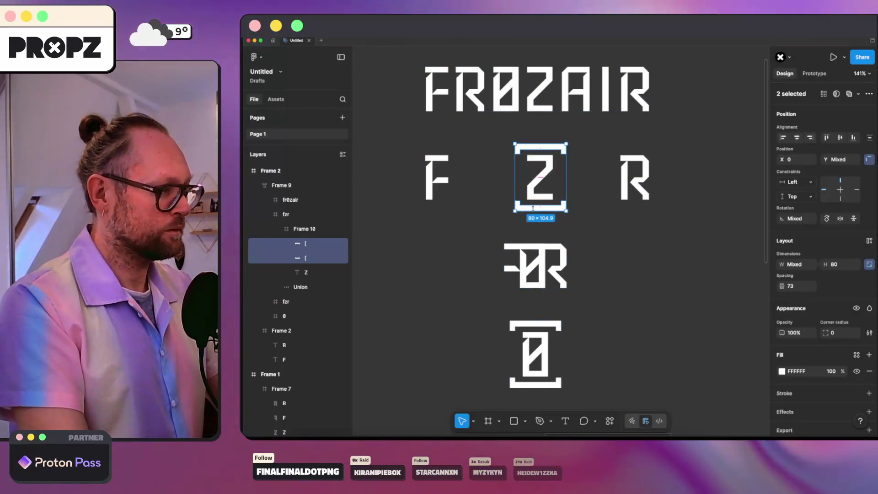
pyautogui.moveTo(529, 205)
pyautogui.keyDown('alt'); pyautogui.mouseDown()
pyautogui.moveTo(654, 271)
pyautogui.moveTo(603, 273)
pyautogui.mouseUp(); pyautogui.keyUp('alt')
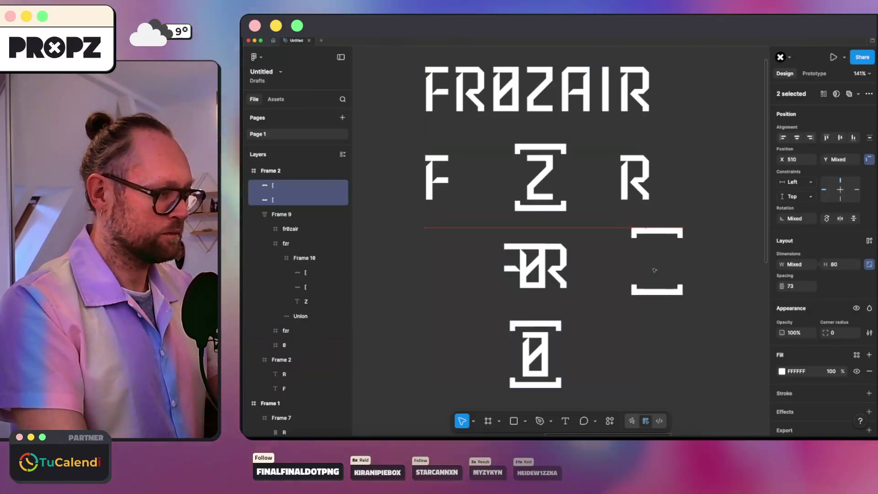
# Move the copied brackets into the second fzr group and position them over its 0R mark
pyautogui.moveTo(534, 277)
pyautogui.mouseDown()
pyautogui.moveTo(547, 276)
pyautogui.moveTo(472, 280)
pyautogui.mouseUp()
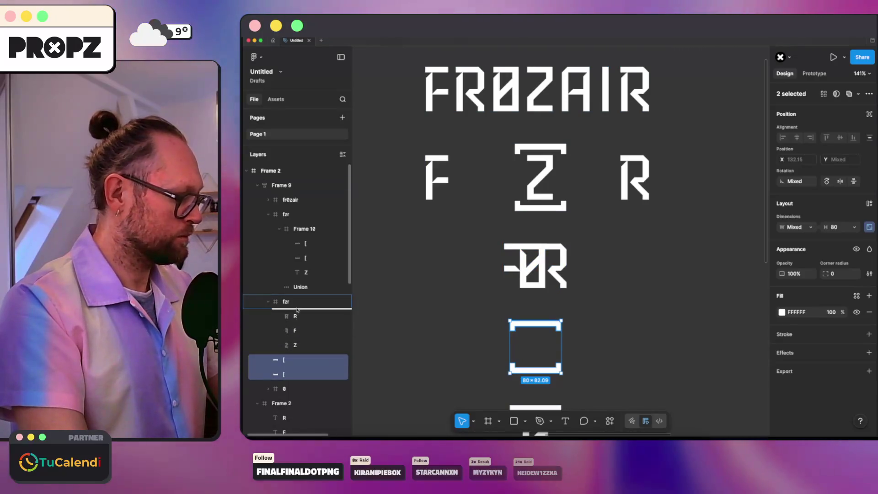
pyautogui.moveTo(286, 360); pyautogui.dragTo(341, 302)
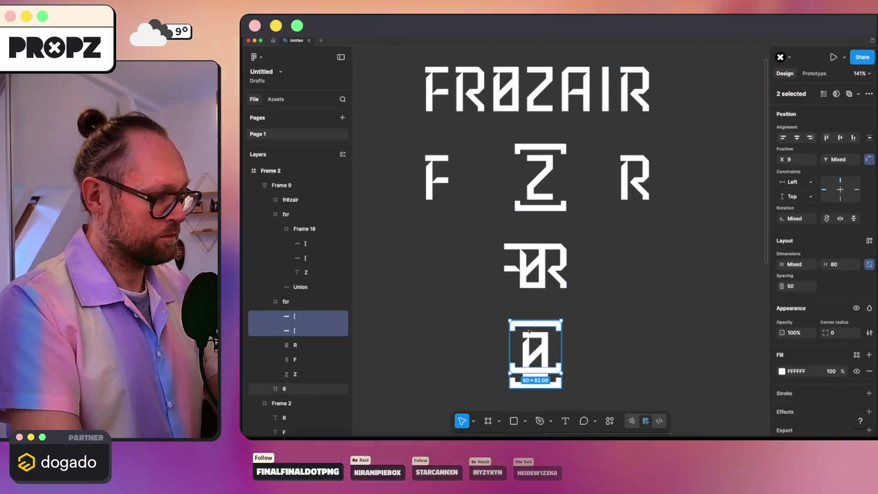
pyautogui.moveTo(534, 284)
pyautogui.mouseDown()
pyautogui.moveTo(538, 260)
pyautogui.moveTo(528, 256)
pyautogui.mouseUp()
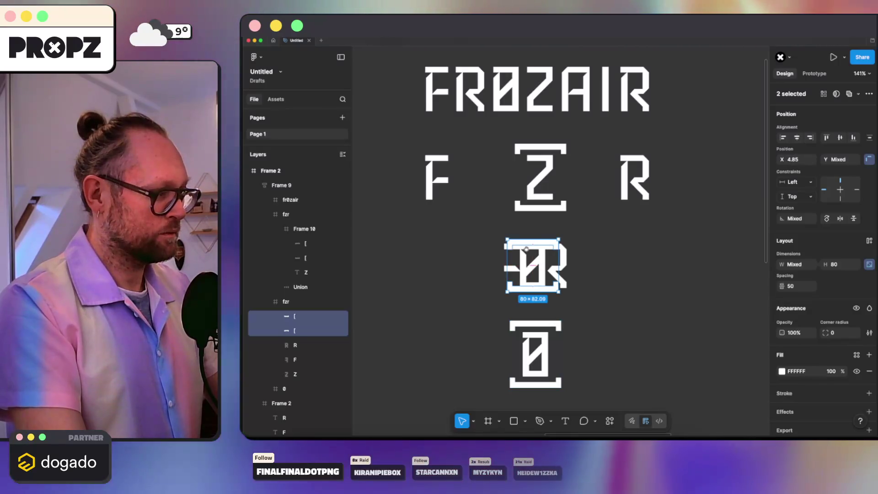
pyautogui.click(618, 268)
pyautogui.scroll(-3, 708, 276)
pyautogui.scroll(-2, 707, 276)
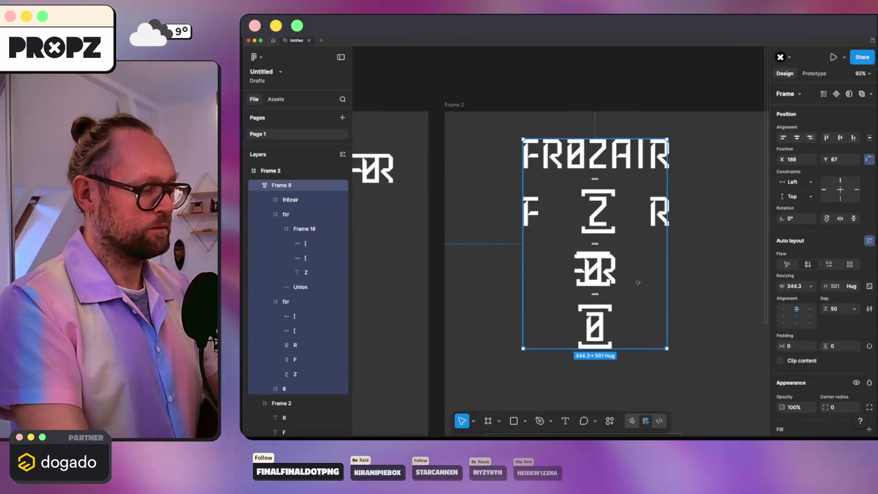
# Delete both copied bracket layers from the second fzr group, leaving a plain 0R
pyautogui.click(305, 244)
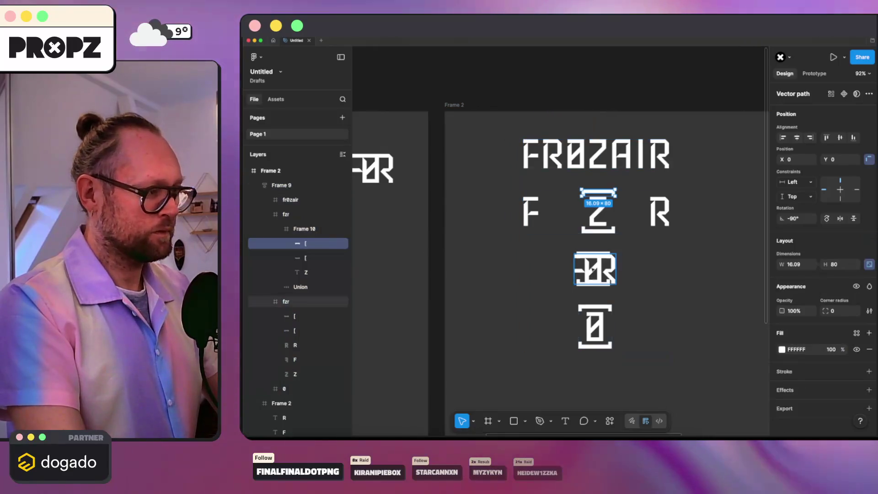
pyautogui.scroll(4, 606, 266)
pyautogui.click(607, 240)
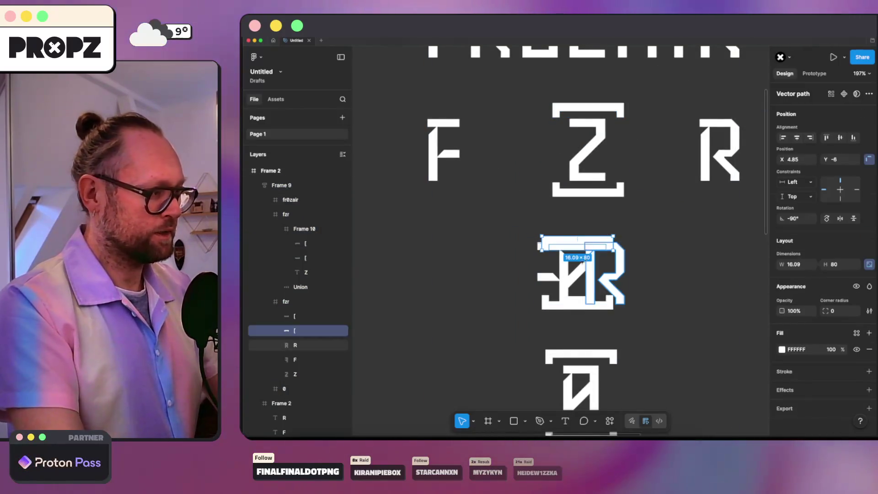
pyautogui.click(315, 316)
pyautogui.press('Delete')
pyautogui.click(315, 317)
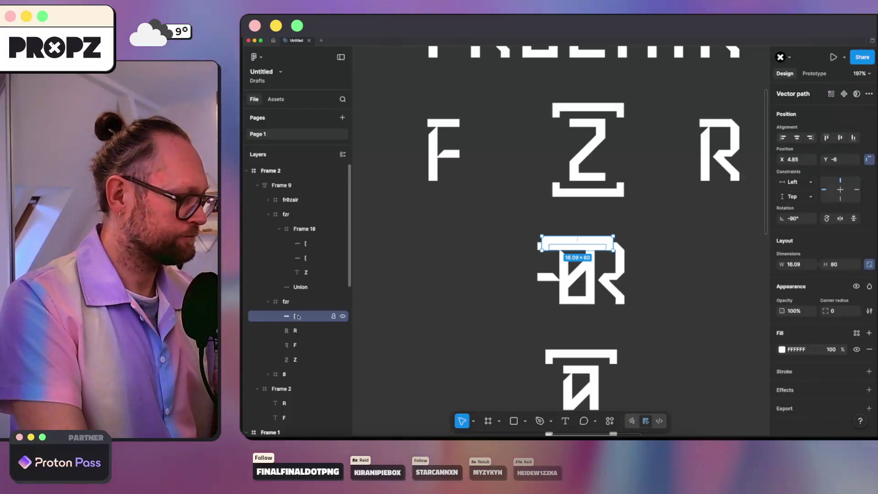
pyautogui.press('Delete')
pyautogui.scroll(-5, 423, 310)
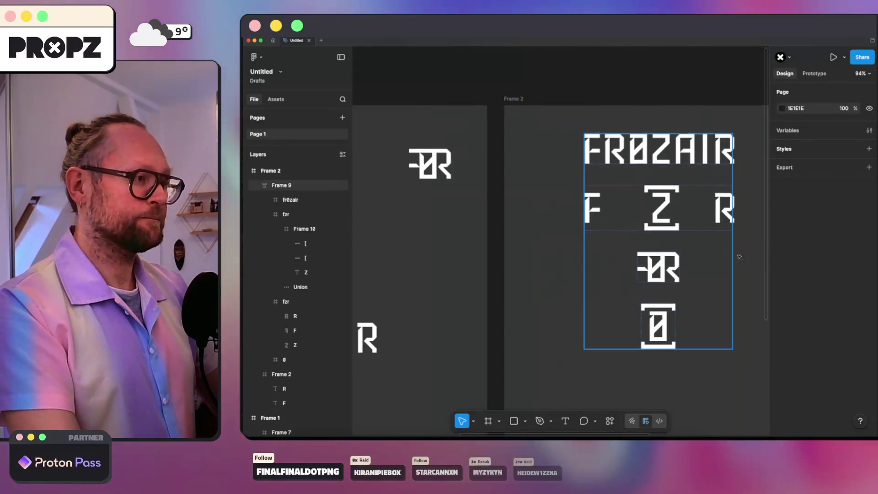
pyautogui.hscroll(3, 565, 261)
# Delete both bracket bars around the Z in the FZR row
pyautogui.click(491, 235)
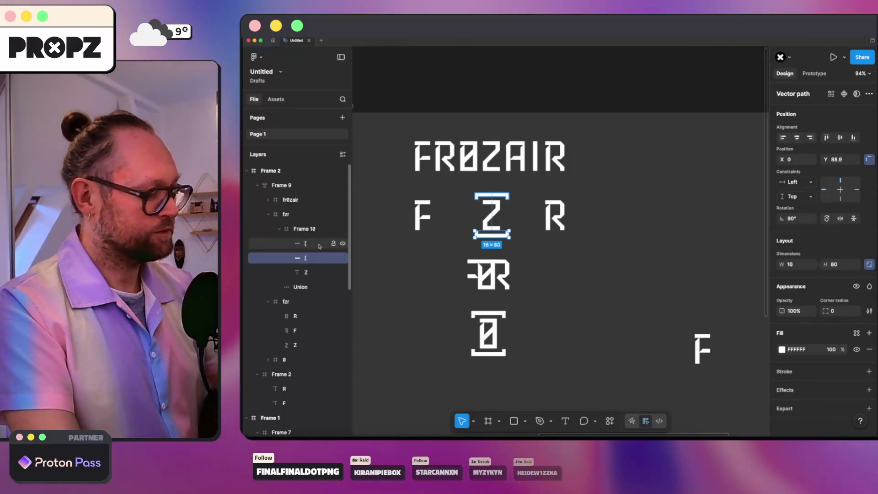
pyautogui.press('Delete')
pyautogui.click(319, 243)
pyautogui.press('Delete')
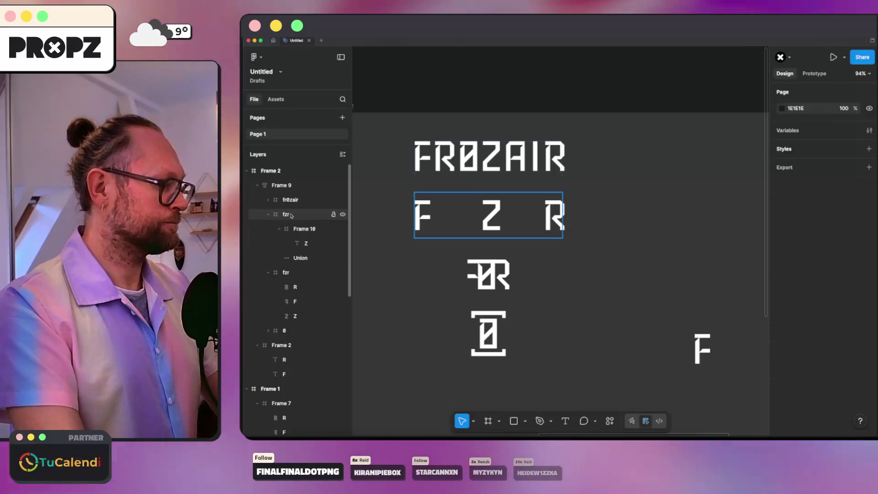
# Move the Z out of Frame 10 into the fzr row and delete the empty Frame 10
pyautogui.click(288, 214)
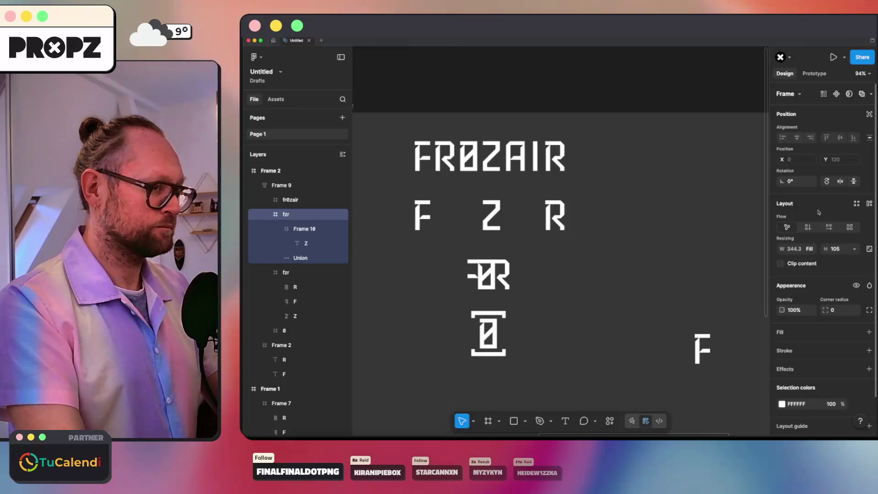
pyautogui.click(302, 231)
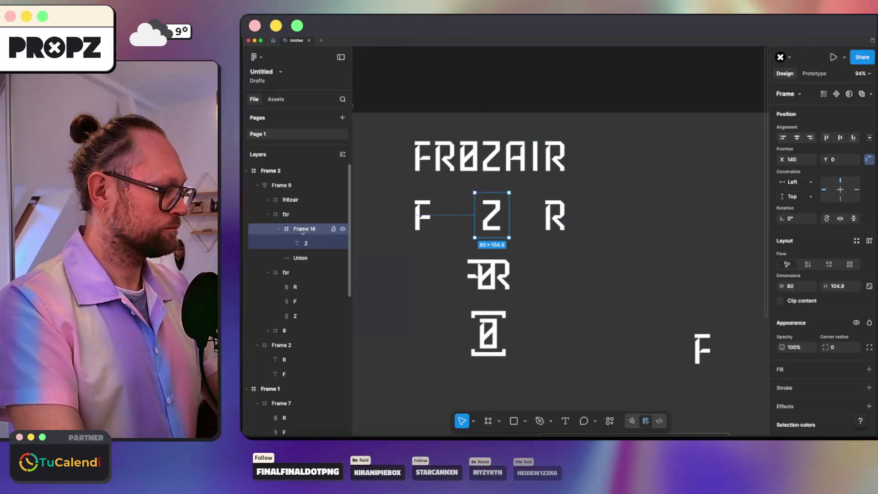
pyautogui.moveTo(306, 243); pyautogui.dragTo(301, 227)
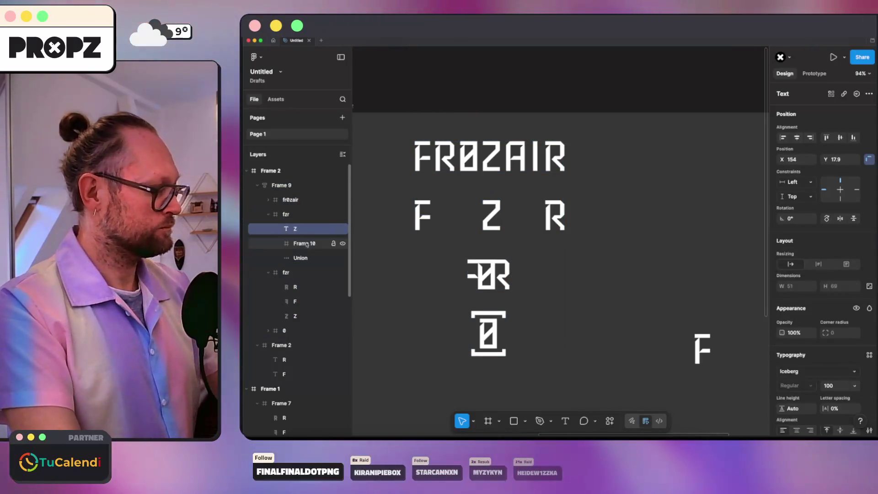
pyautogui.click(306, 243)
pyautogui.press('Delete')
pyautogui.click(285, 214)
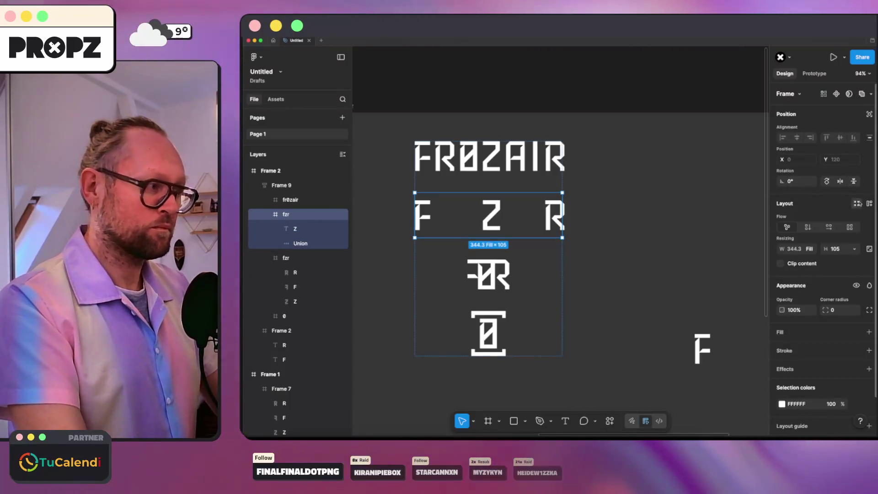
pyautogui.click(648, 215)
pyautogui.scroll(-1, 649, 214)
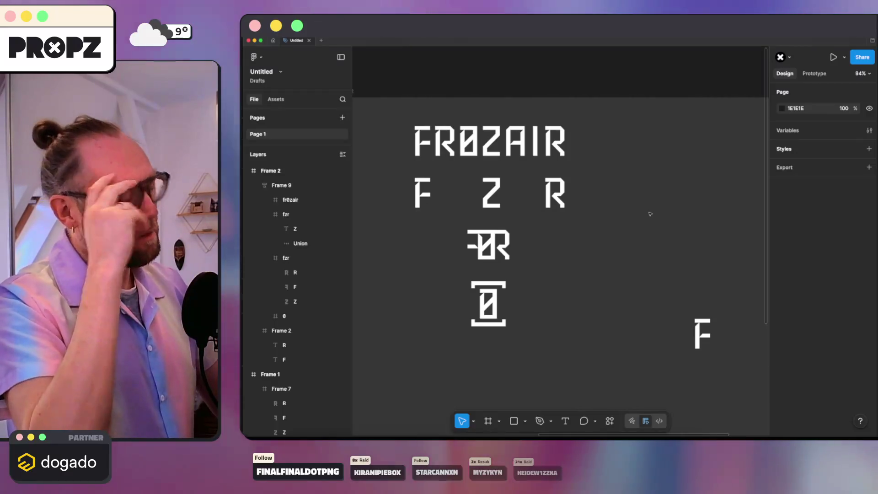
# Set the logo stack frame's gap between rows to 100
pyautogui.click(292, 187)
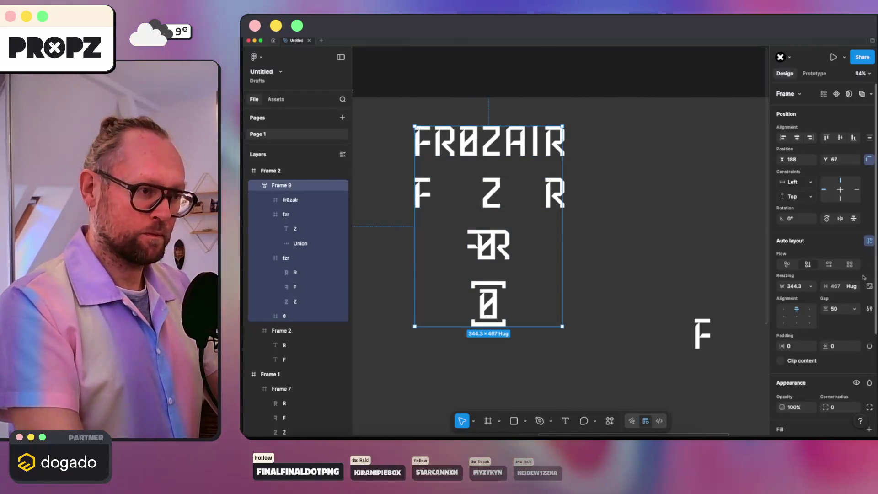
pyautogui.write('100')
pyautogui.press('Return')
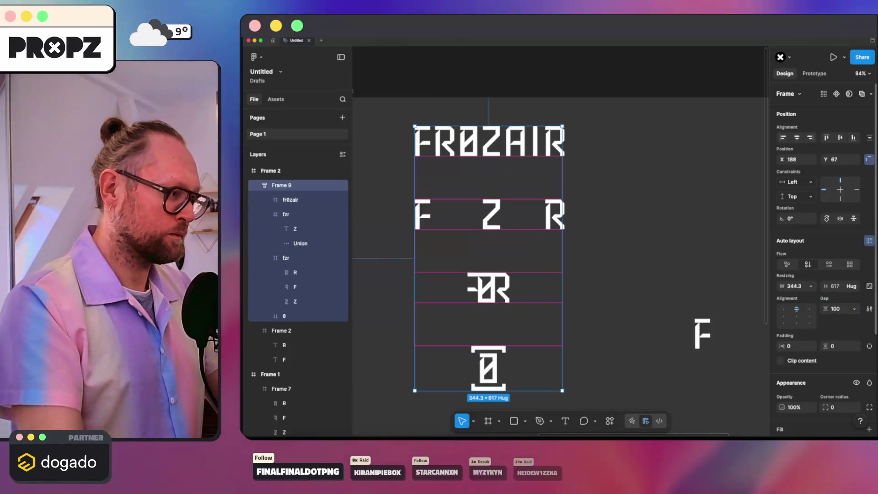
pyautogui.scroll(-1, 672, 278)
# Make Frame 2 an auto-layout frame with 100 padding that hugs its content width
pyautogui.click(625, 308)
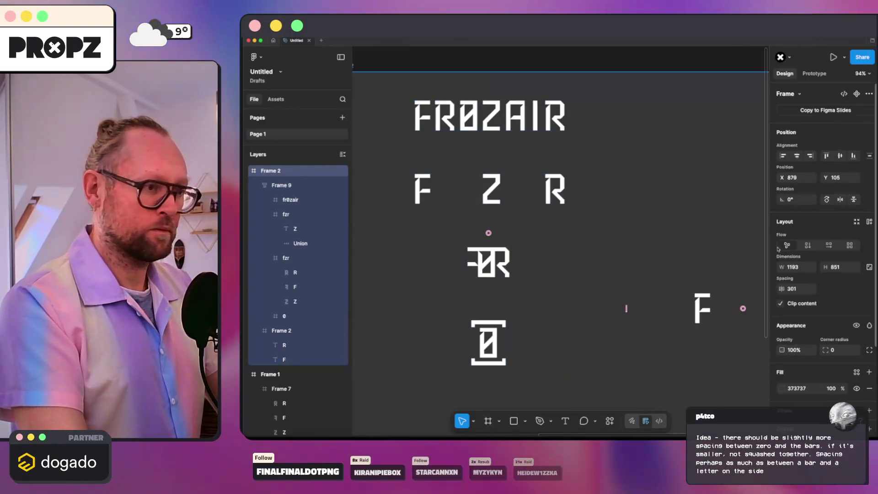
pyautogui.hotkey('shift', 'a')
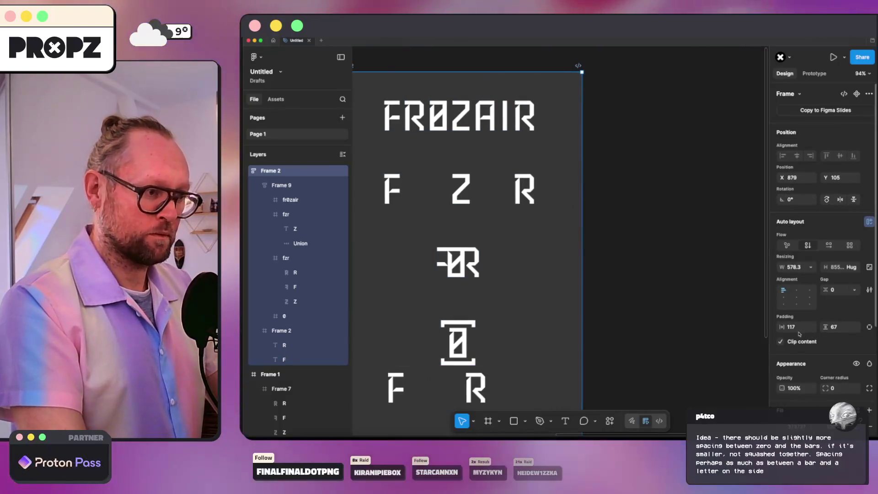
pyautogui.click(797, 329)
pyautogui.write('100')
pyautogui.press('Return')
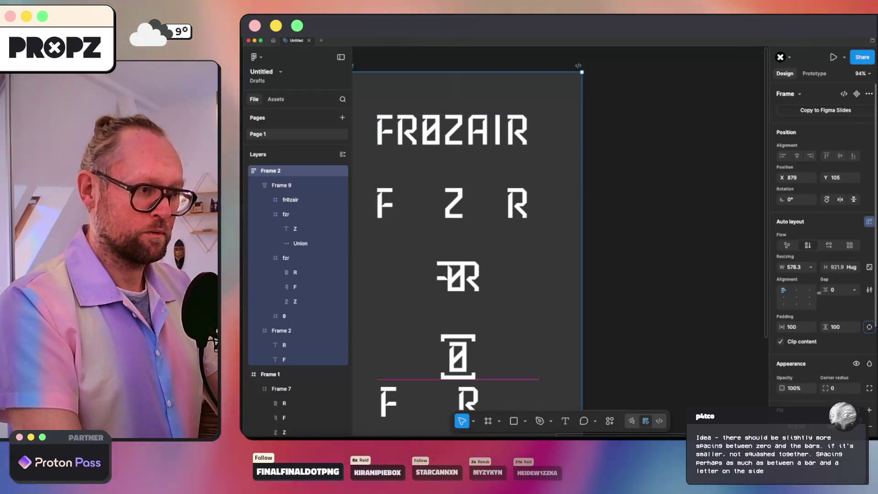
pyautogui.click(810, 267)
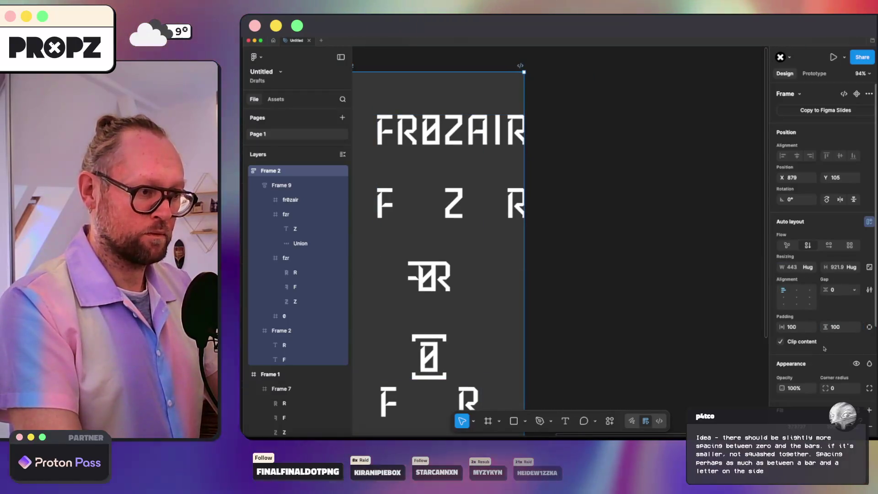
pyautogui.scroll(-5, 538, 293)
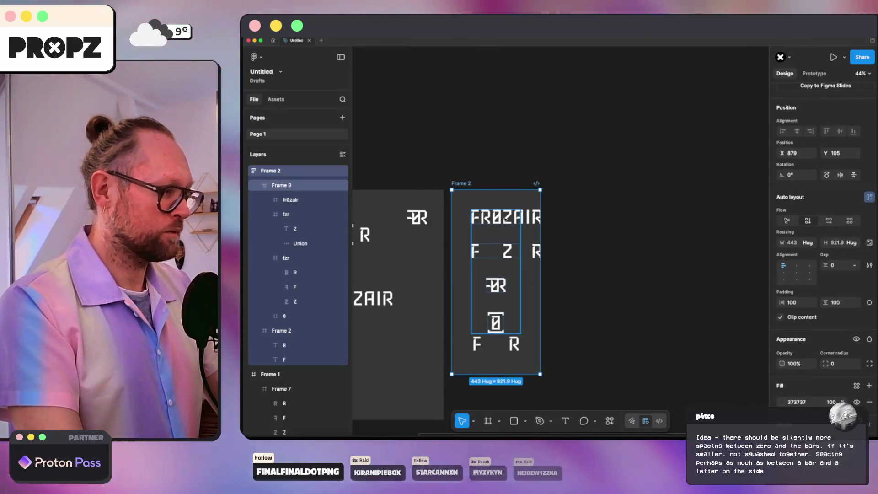
# Select Frame 9 and give it 100 padding on both axes
pyautogui.press('Return')
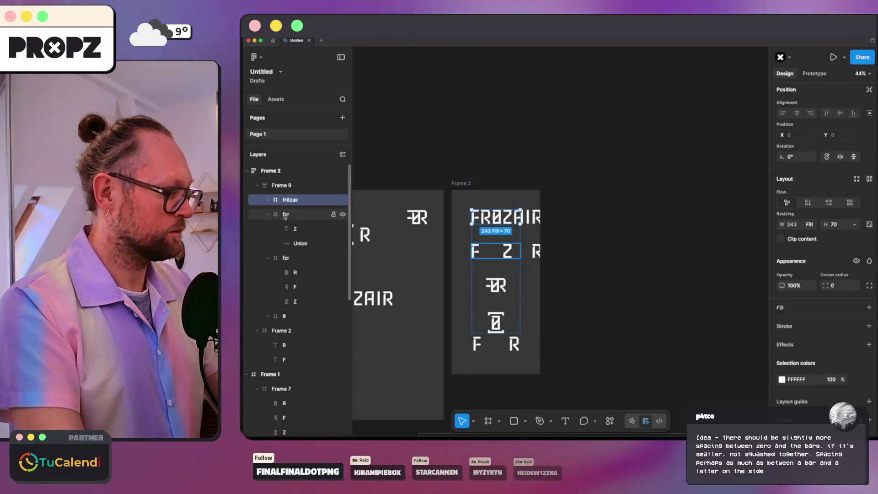
pyautogui.click(300, 214)
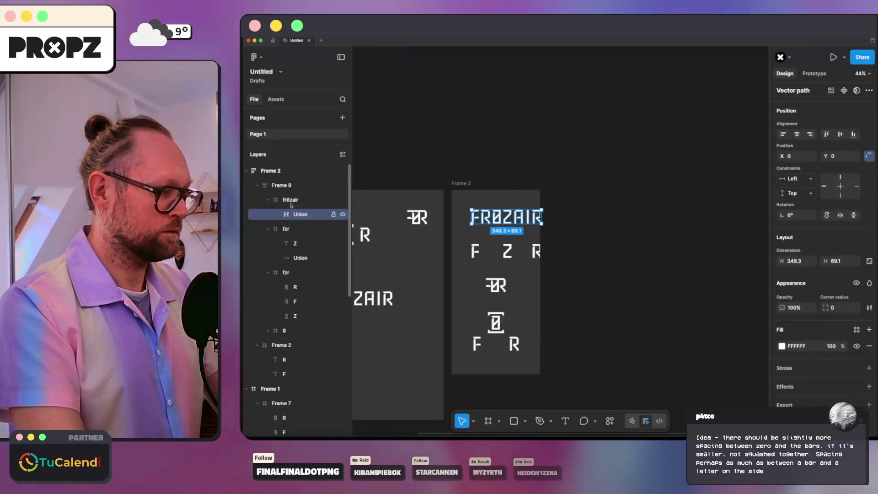
pyautogui.click(289, 200)
pyautogui.click(294, 186)
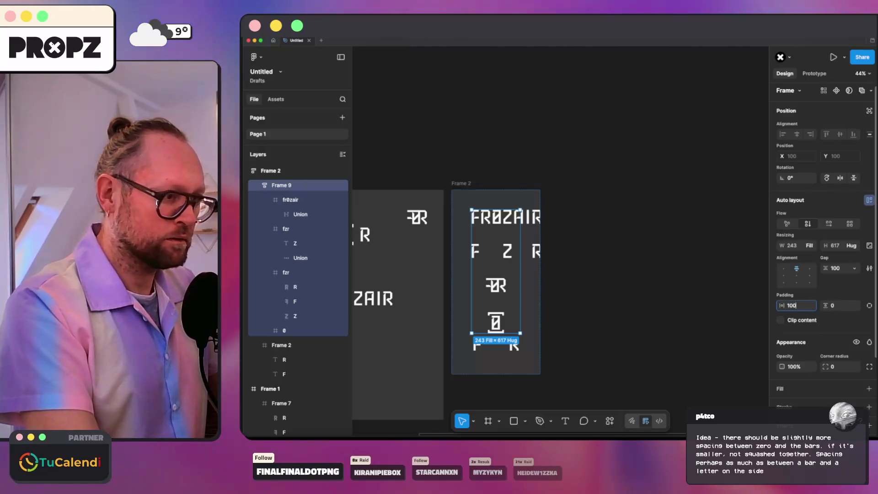
pyautogui.write('10')
pyautogui.press('Return')
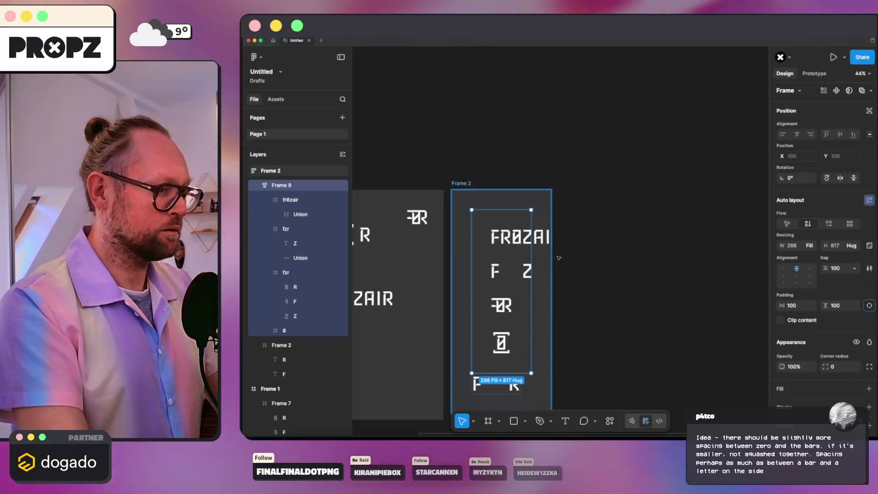
pyautogui.click(281, 200)
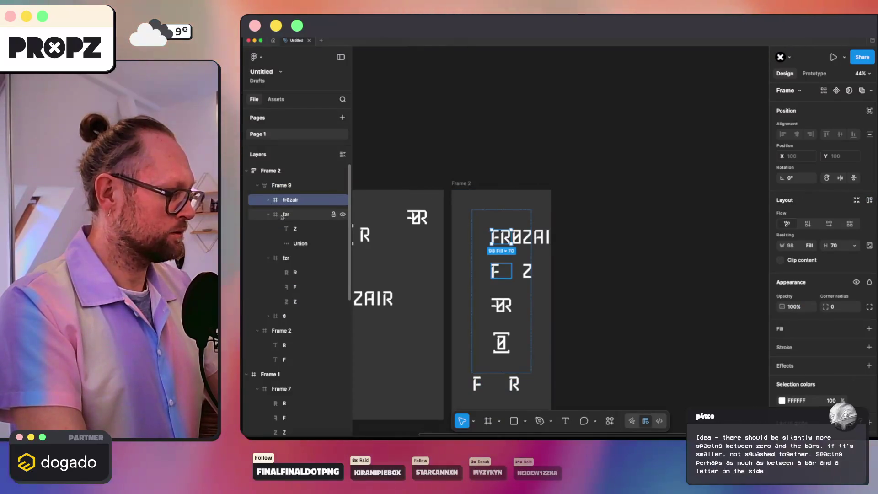
pyautogui.click(281, 186)
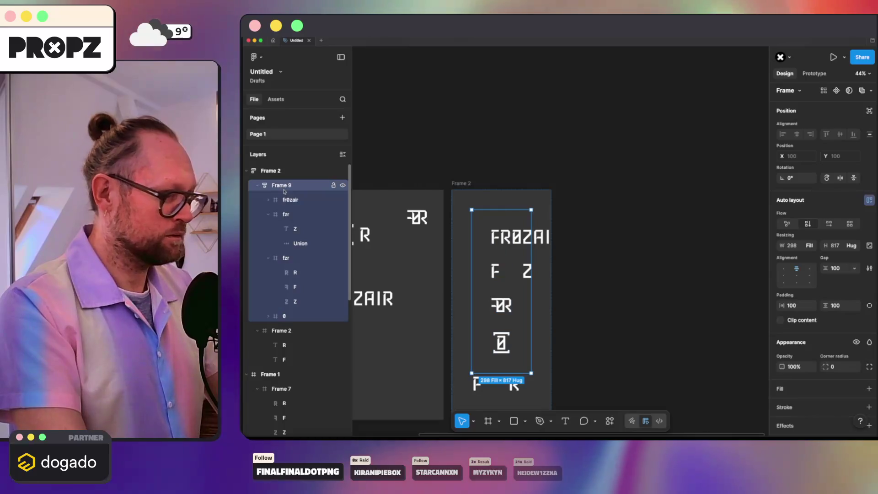
pyautogui.scroll(-3, 562, 272)
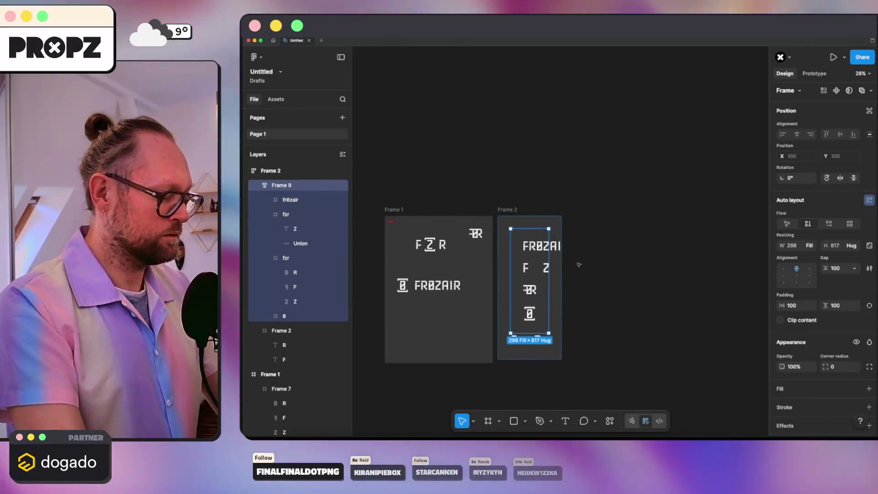
pyautogui.scroll(2, 560, 272)
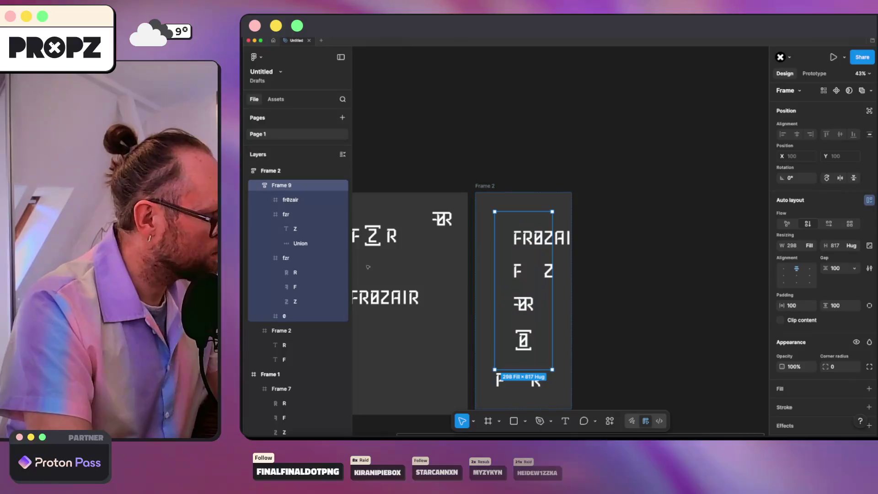
# Undo both padding changes so Frame 9 returns to zero padding
pyautogui.hotkey('ctrl', 'z')
pyautogui.hotkey('ctrl', 'z')
pyautogui.hotkey('ctrl', 'z')
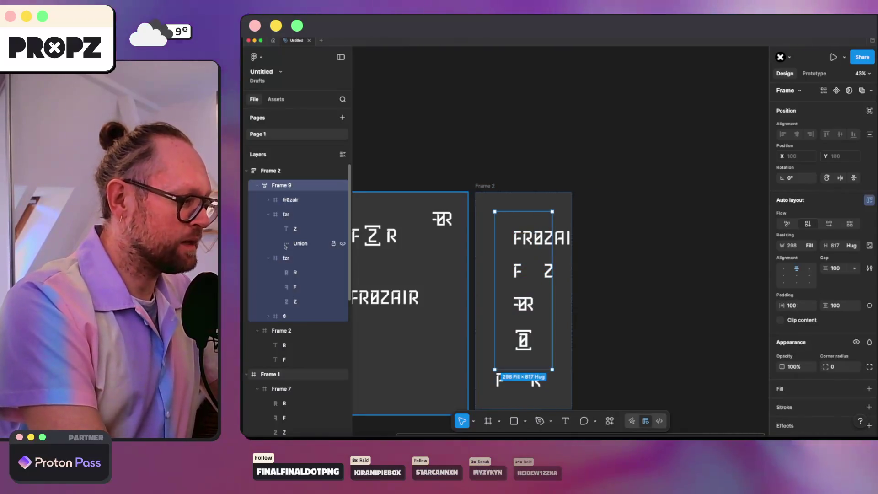
pyautogui.hotkey('ctrl', 'z')
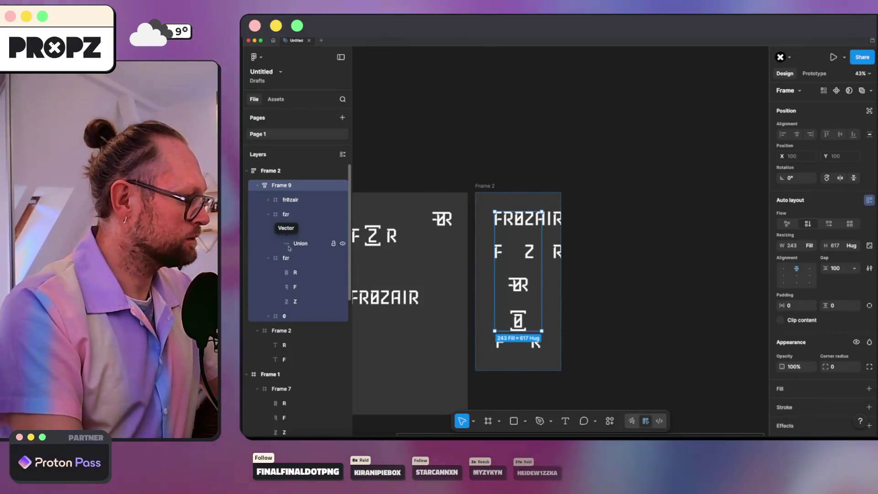
# Collapse and expand Frame 9's layers while checking Frame 2 and Frame 9
pyautogui.click(258, 186)
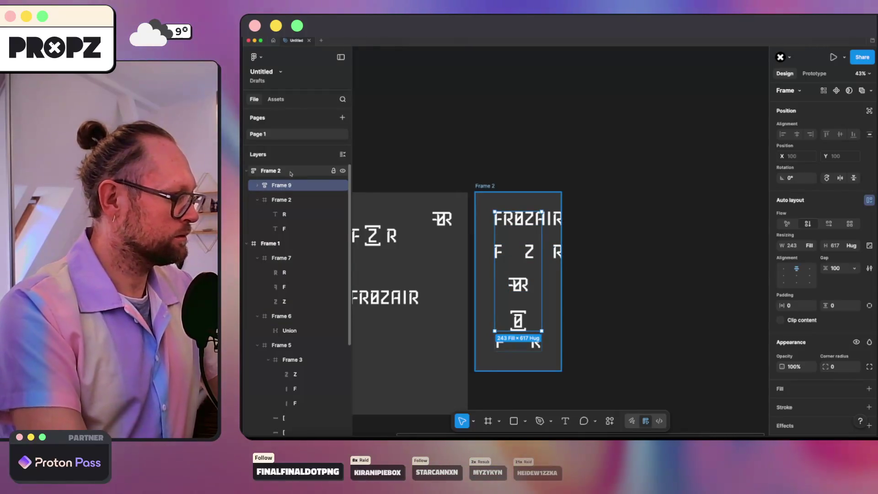
pyautogui.click(290, 173)
pyautogui.click(286, 181)
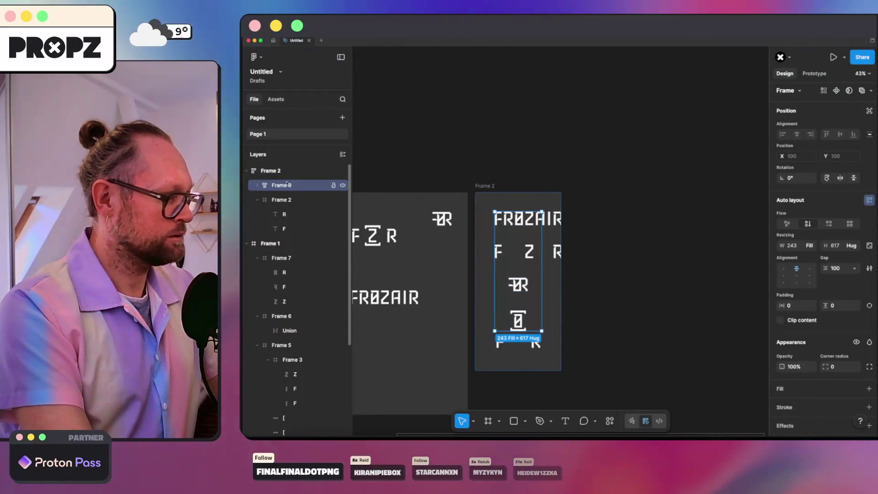
pyautogui.click(258, 186)
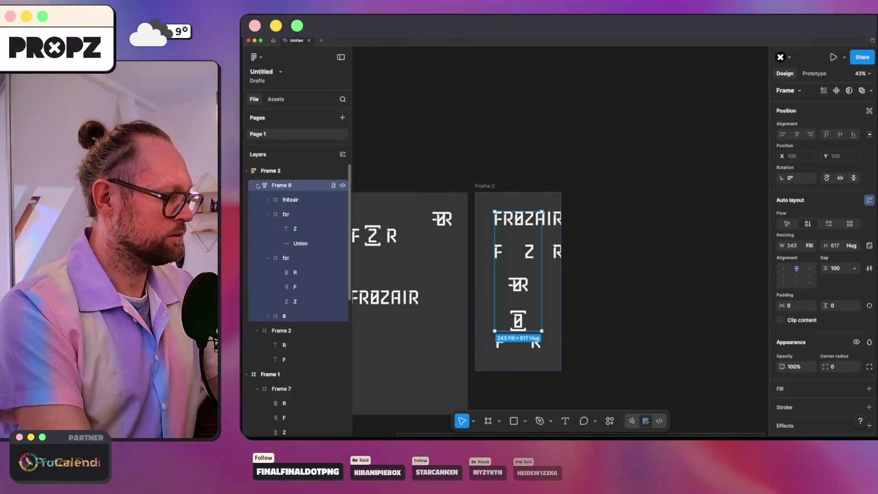
pyautogui.click(258, 186)
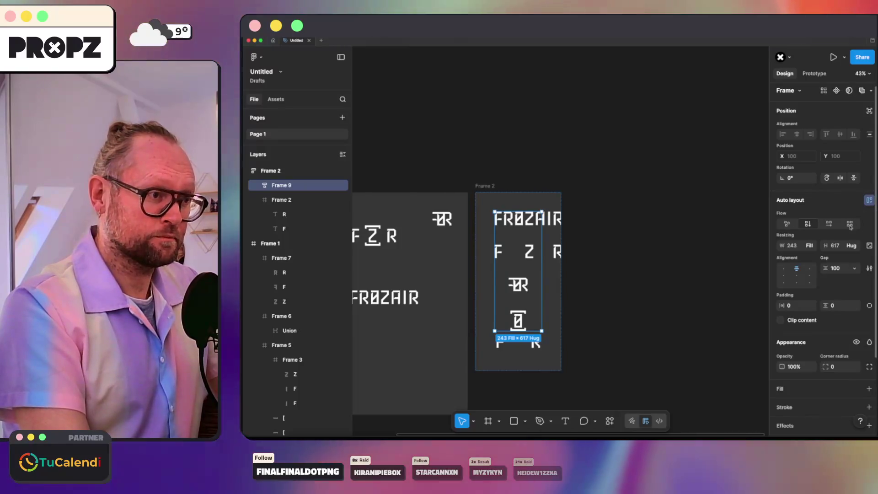
# Set Frame 9's width to Hug contents, keeping height hugging, and review its rows
pyautogui.click(807, 245)
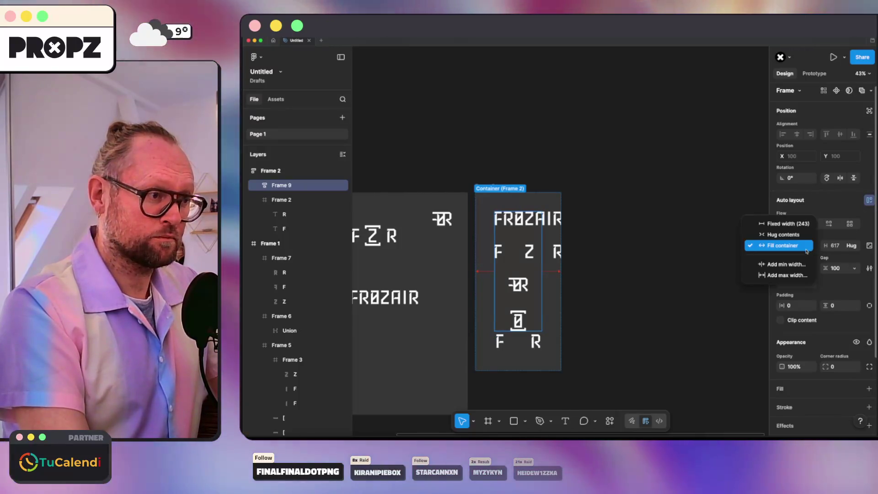
pyautogui.click(795, 234)
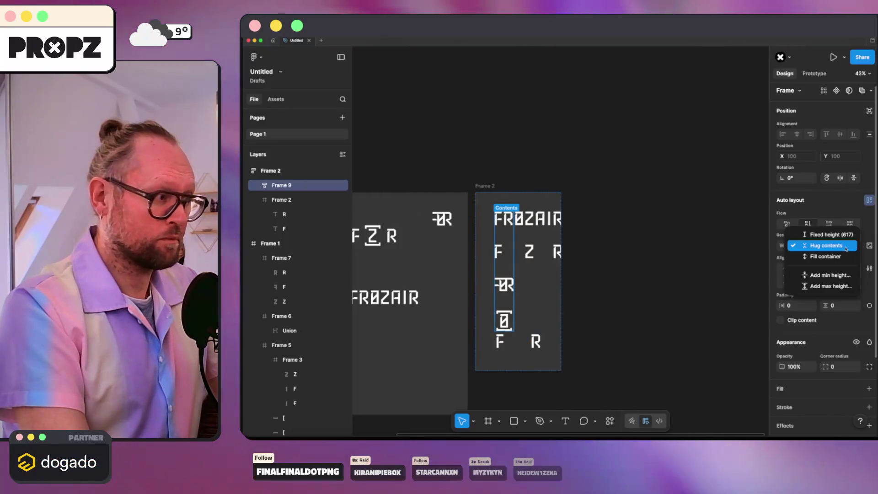
pyautogui.click(809, 245)
pyautogui.click(277, 200)
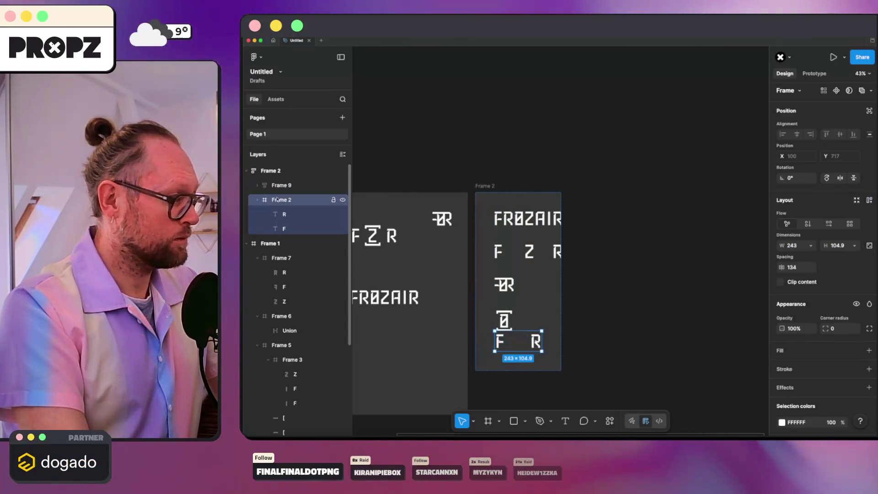
pyautogui.click(258, 185)
pyautogui.click(290, 200)
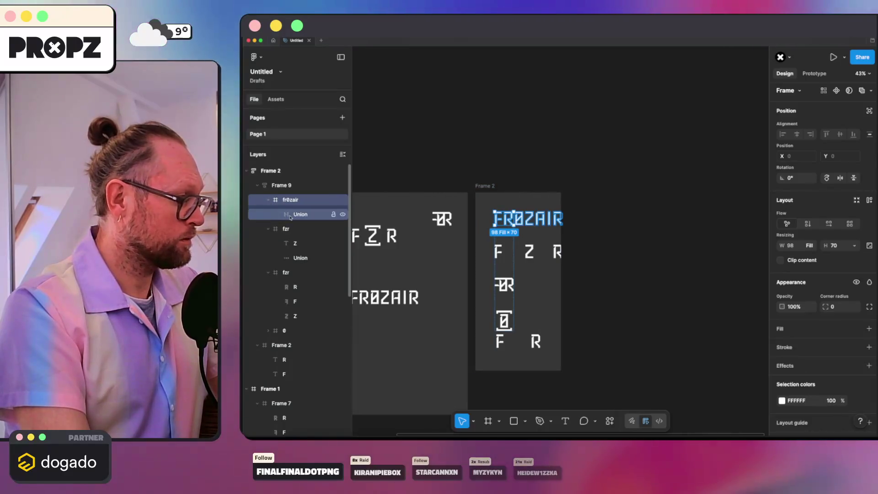
pyautogui.click(300, 214)
pyautogui.click(281, 185)
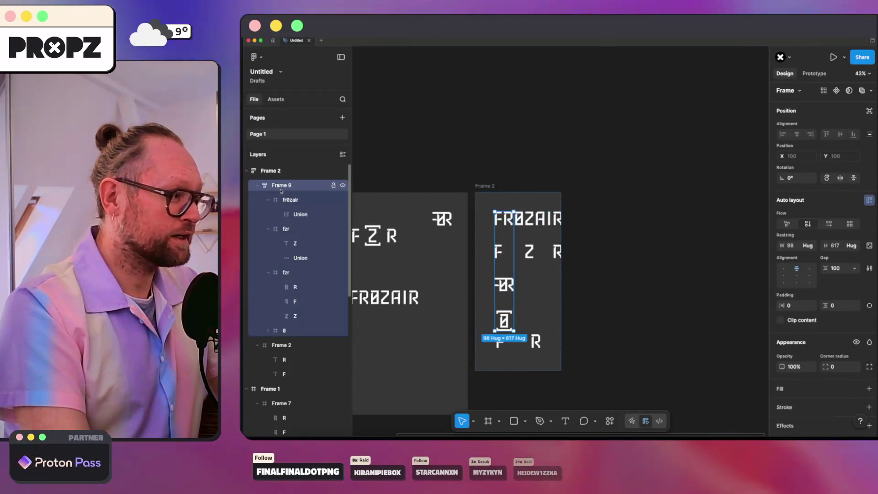
pyautogui.moveTo(288, 171)
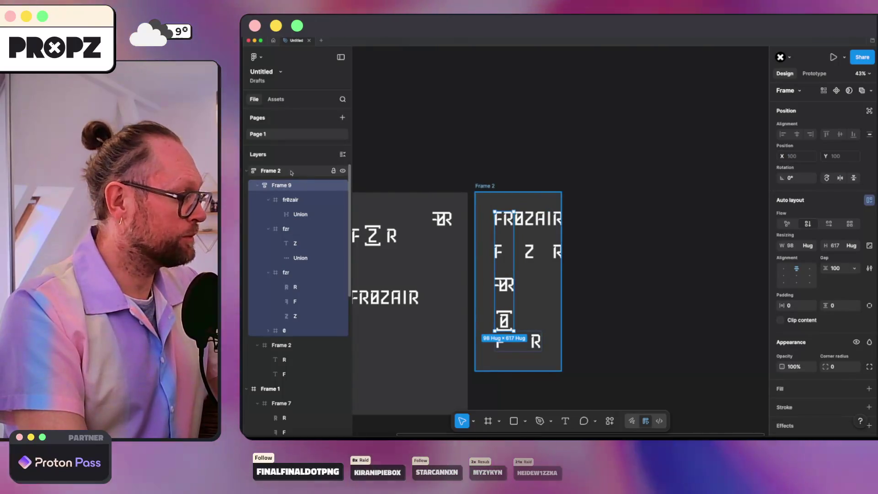
# Move up to parent Frame 2 and confirm its width also hugs contents
pyautogui.hotkey('shift', 'Return')
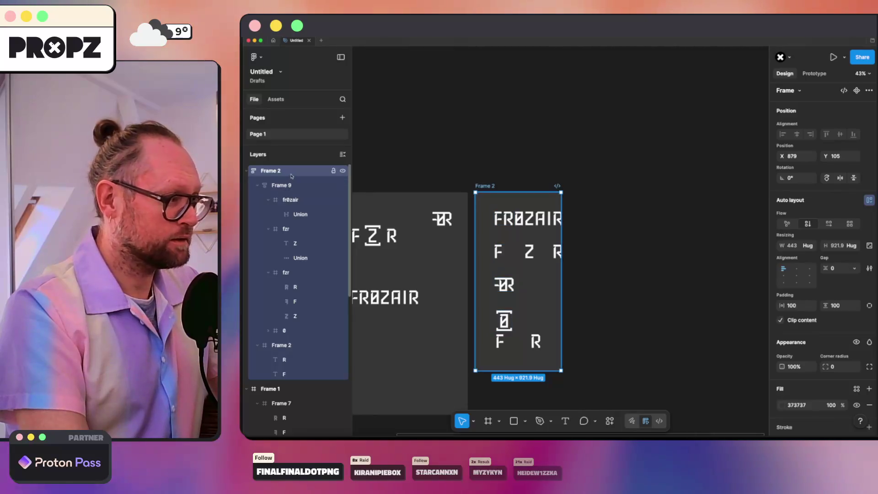
pyautogui.click(811, 245)
pyautogui.click(785, 241)
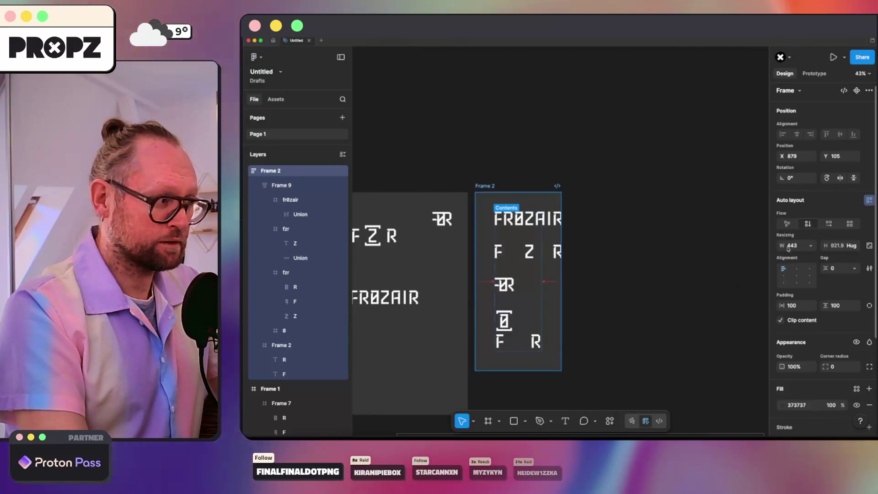
pyautogui.click(281, 185)
pyautogui.click(288, 200)
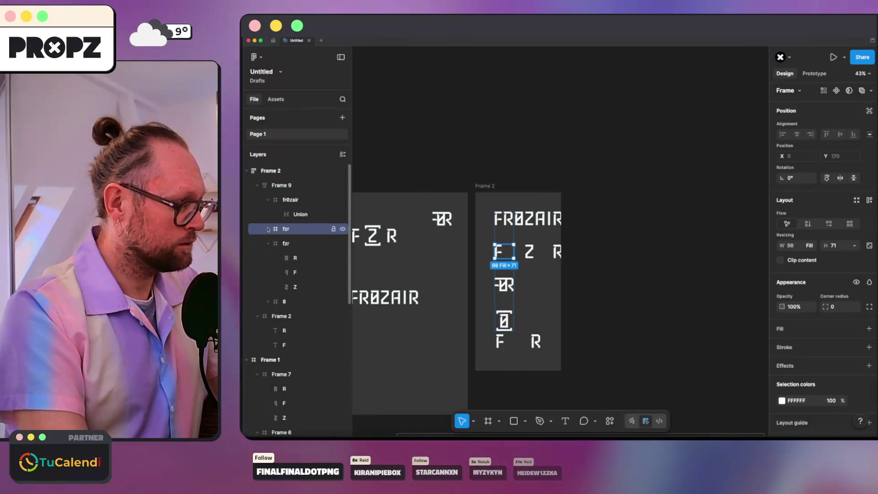
# Set the first inner row's width to Fill container within Frame 9
pyautogui.click(284, 186)
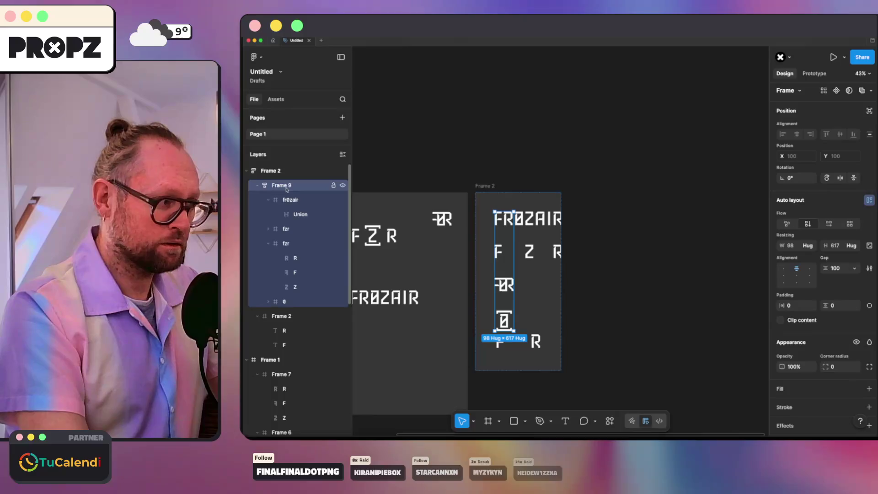
pyautogui.click(289, 231)
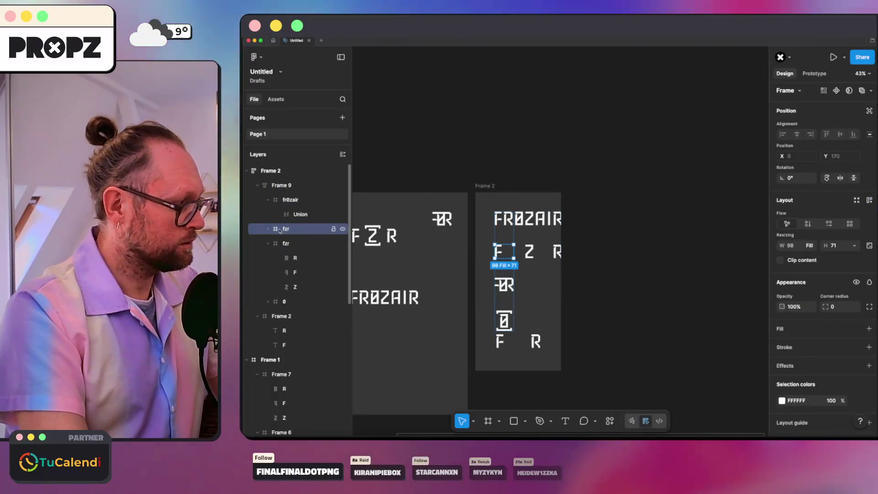
pyautogui.click(287, 186)
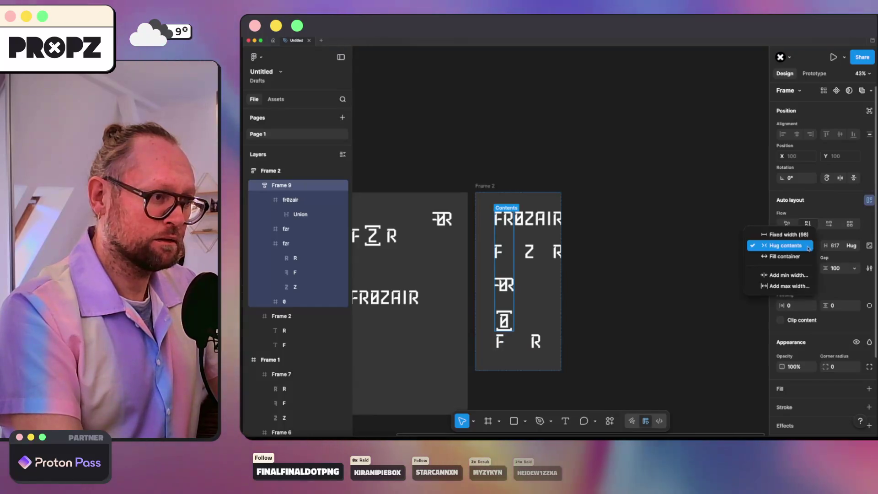
pyautogui.click(784, 256)
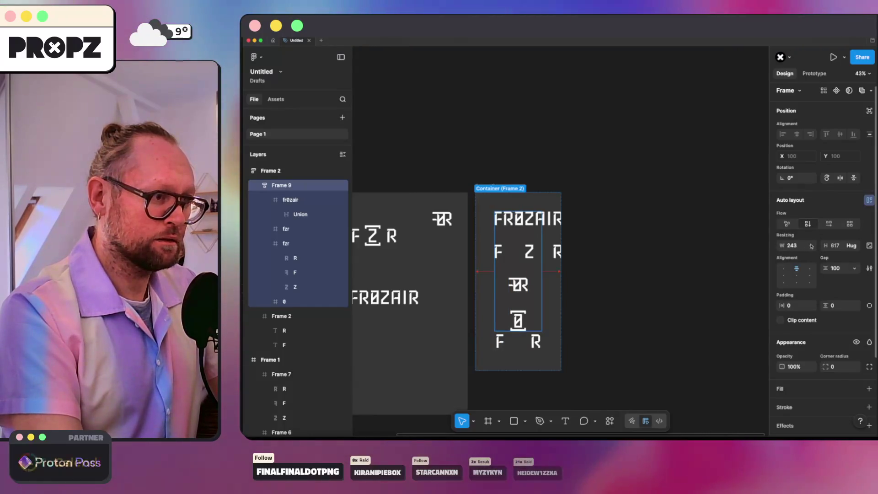
# Set the fzr row's width to Fill container so it spans the column
pyautogui.click(285, 234)
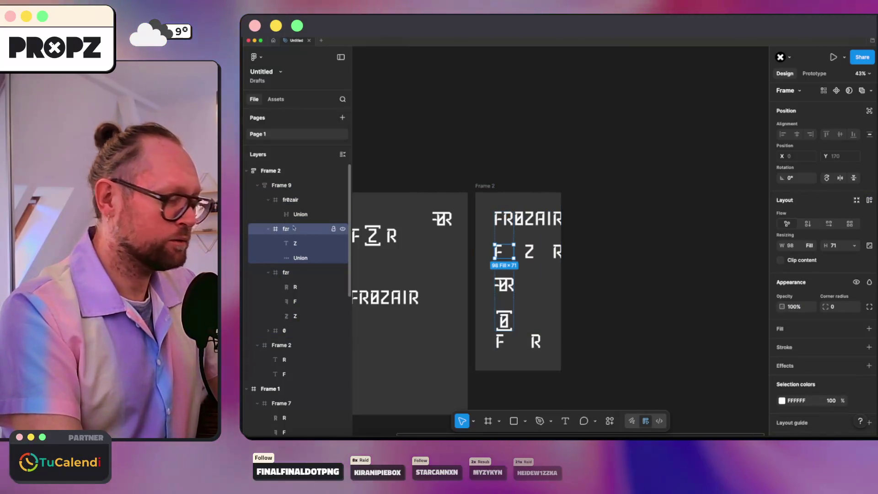
pyautogui.click(805, 244)
pyautogui.click(789, 234)
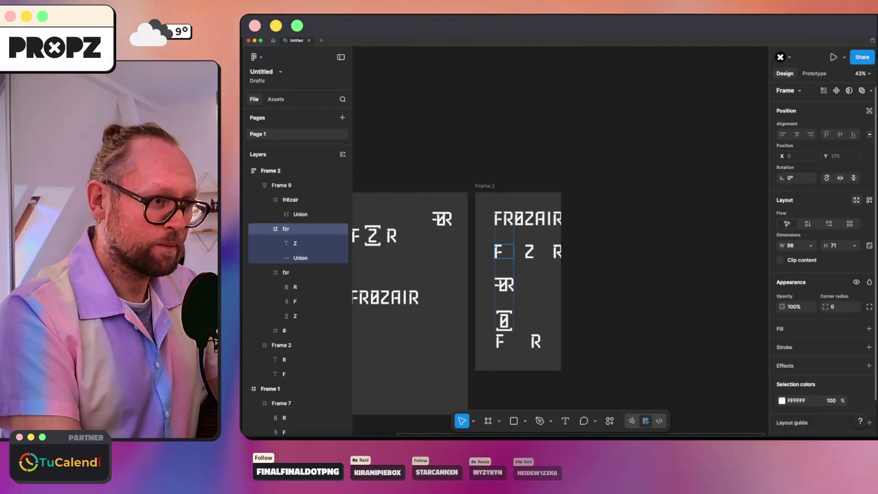
pyautogui.click(529, 218)
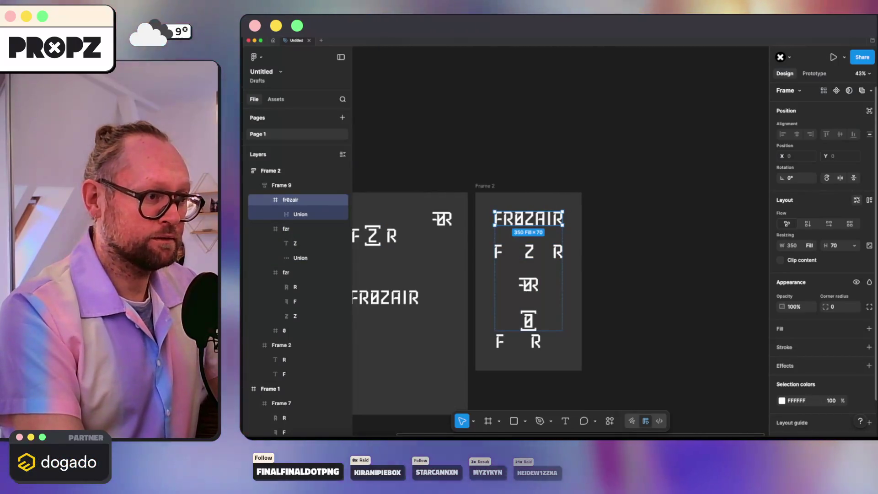
pyautogui.click(811, 245)
pyautogui.click(810, 245)
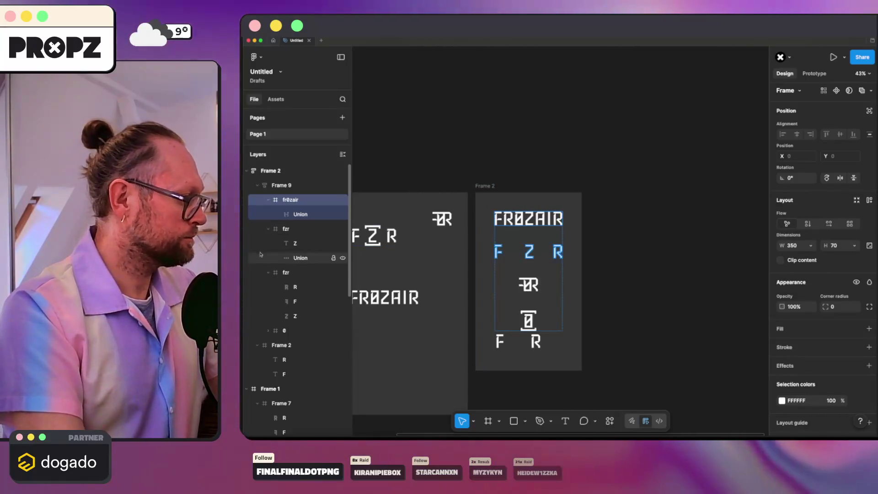
pyautogui.click(286, 272)
pyautogui.click(626, 272)
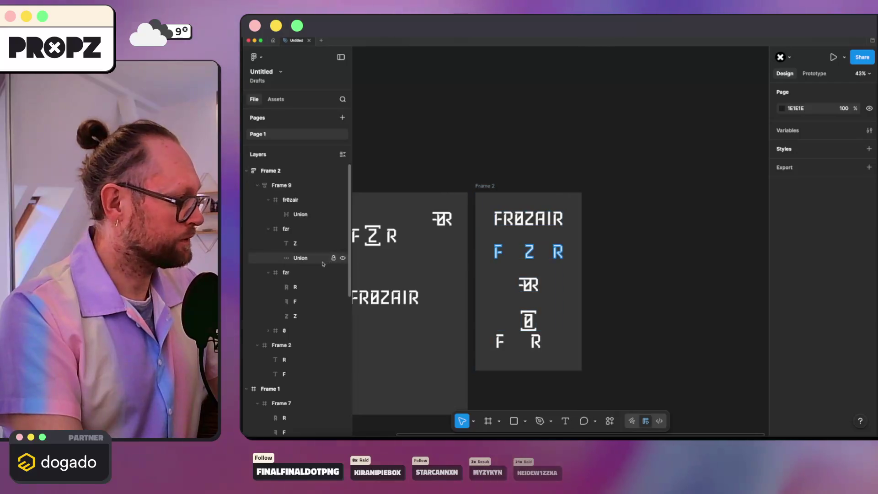
pyautogui.click(297, 274)
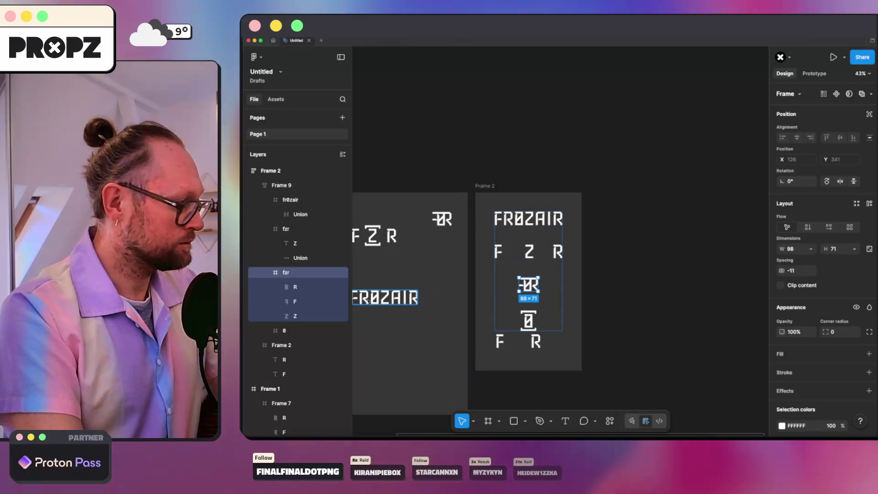
pyautogui.click(288, 331)
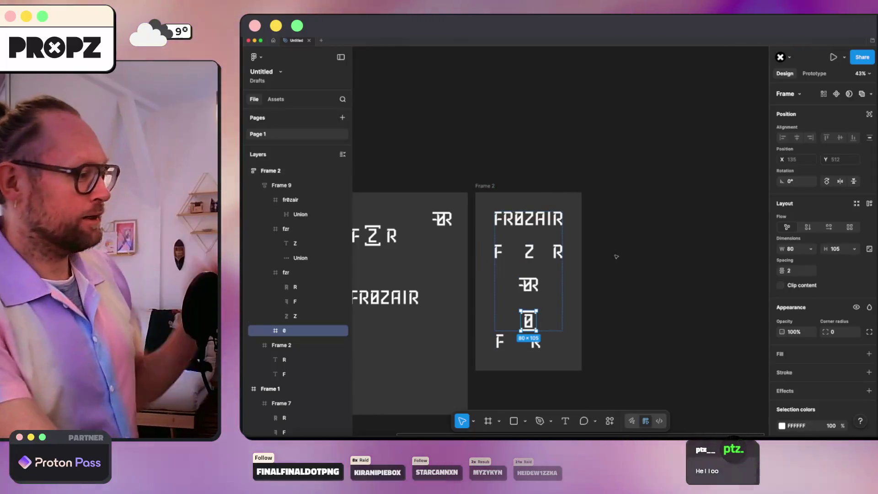
pyautogui.scroll(-3, 627, 320)
pyautogui.click(500, 261)
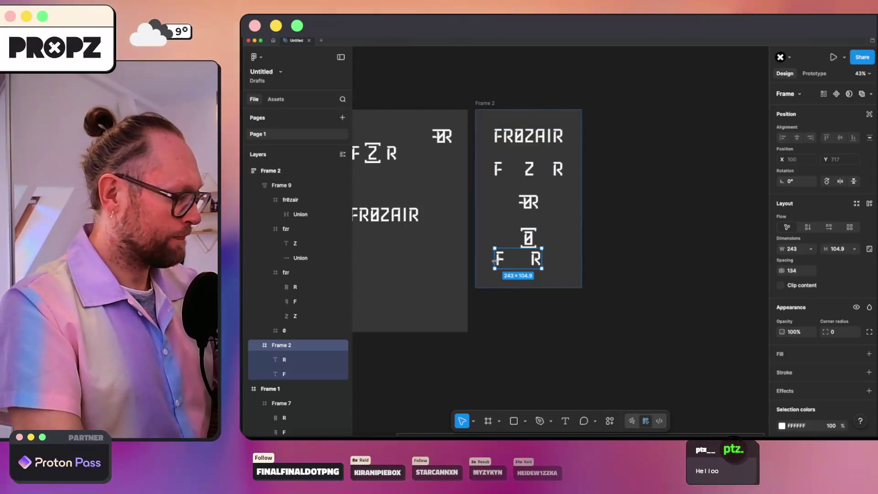
# Delete the leftover F R row, then reselect the stacked logo frame to check its 350 by 617 size
pyautogui.press('Delete')
pyautogui.click(617, 172)
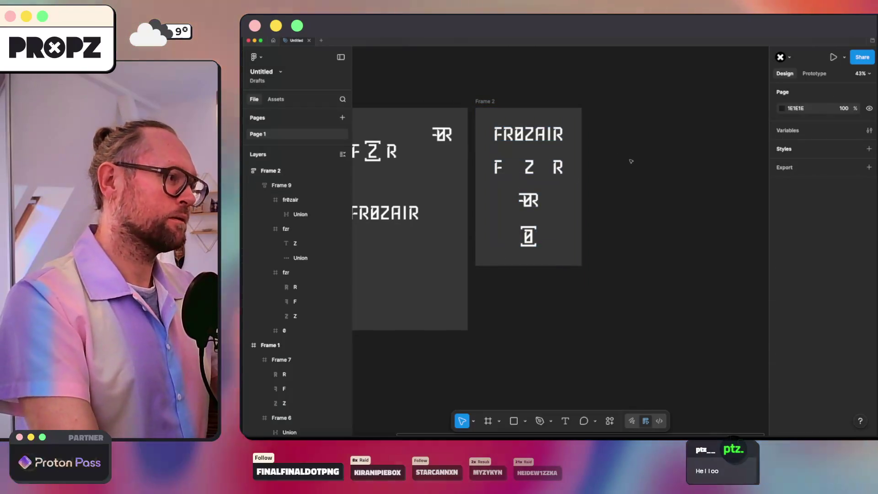
pyautogui.scroll(-1, 584, 182)
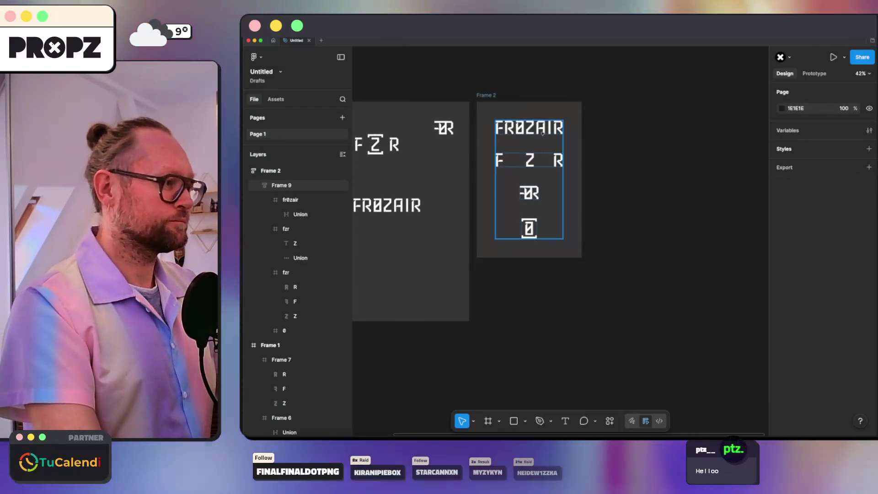
pyautogui.click(543, 134)
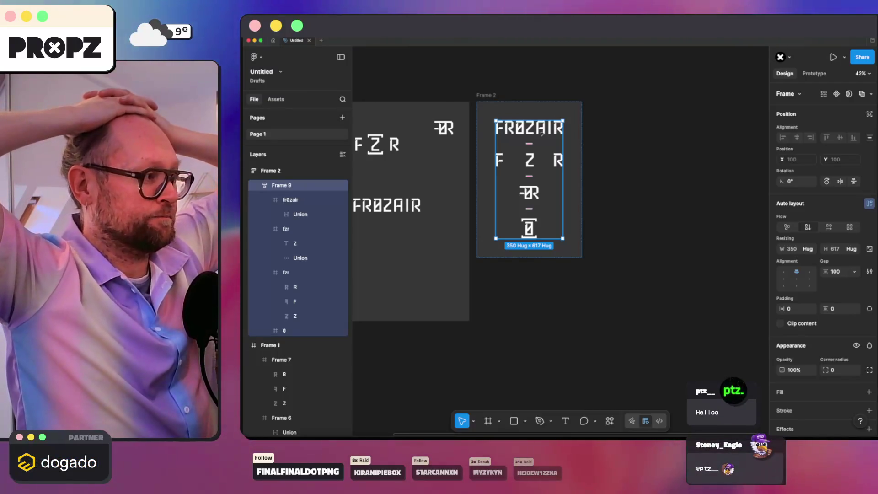
pyautogui.scroll(2, 519, 218)
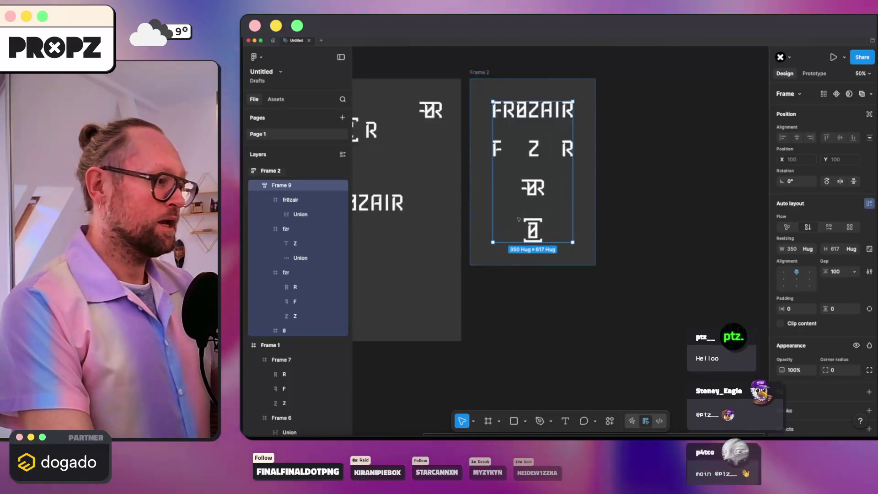
pyautogui.scroll(3, 519, 216)
pyautogui.scroll(-4, 535, 205)
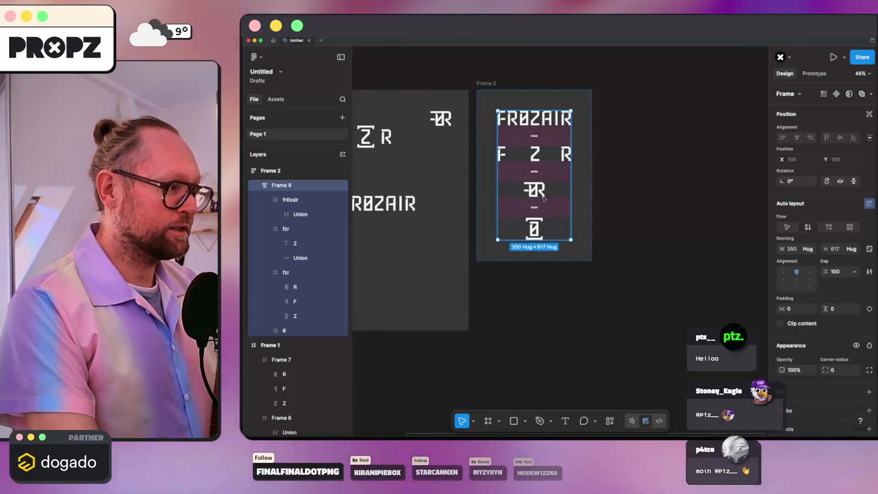
pyautogui.scroll(5, 542, 206)
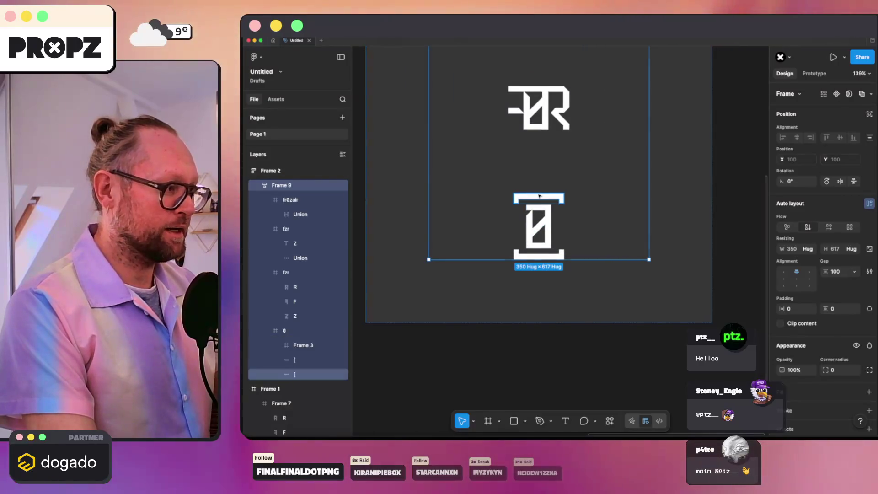
# Nudge the top bracket of the 0 three pixels upward with the arrow keys
pyautogui.click(539, 196)
pyautogui.scroll(2, 538, 195)
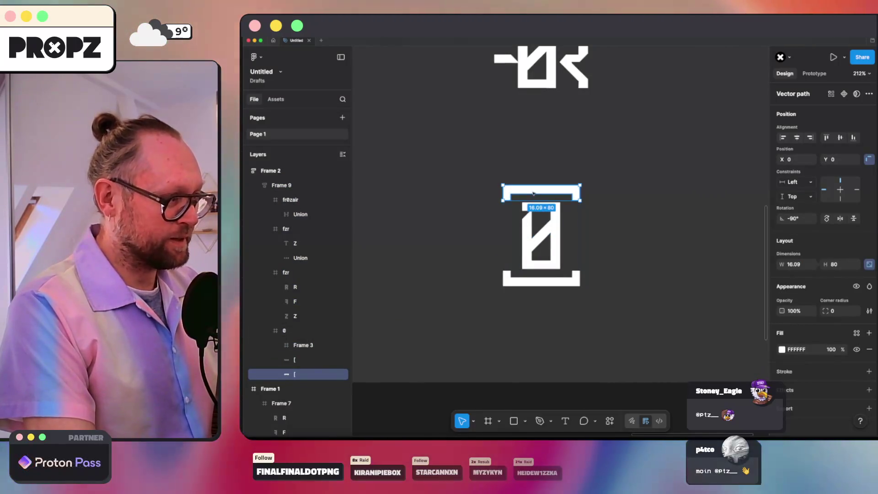
pyautogui.press('Up')
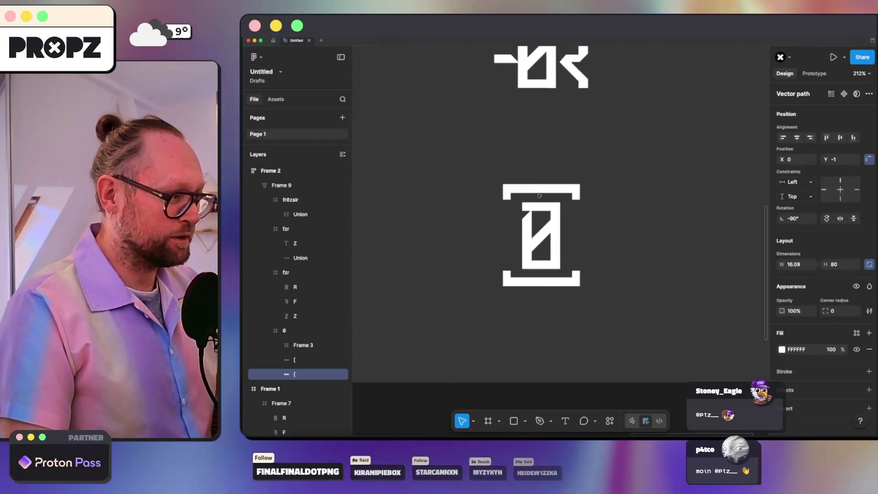
pyautogui.press('Up')
pyautogui.press('Up')
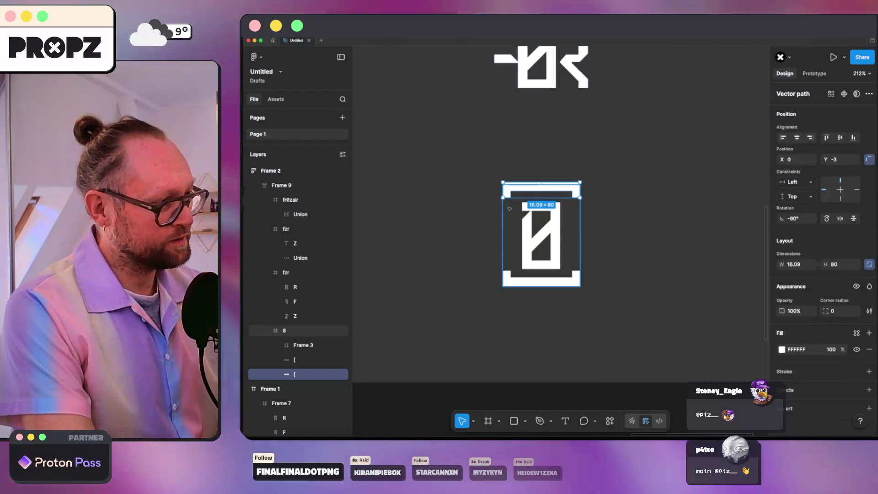
pyautogui.press('Up')
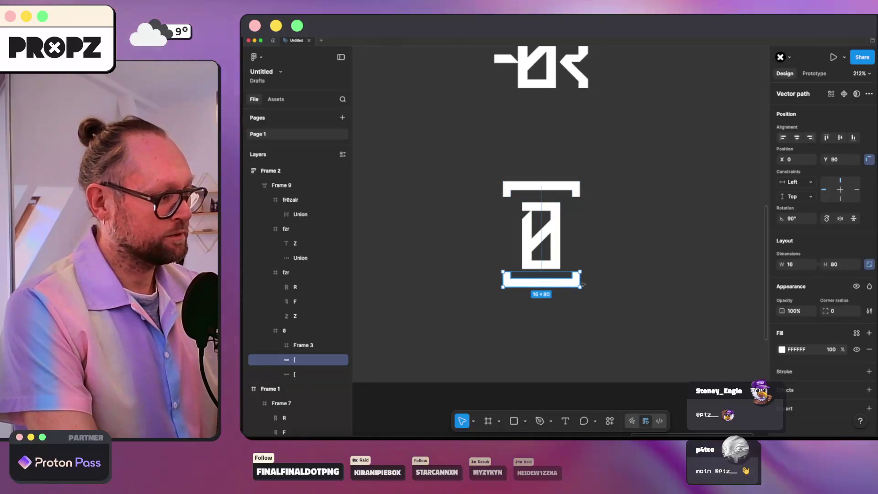
# Review the bracketed 0 row's 80 by 112 size, leaving the height options unchanged
pyautogui.click(668, 249)
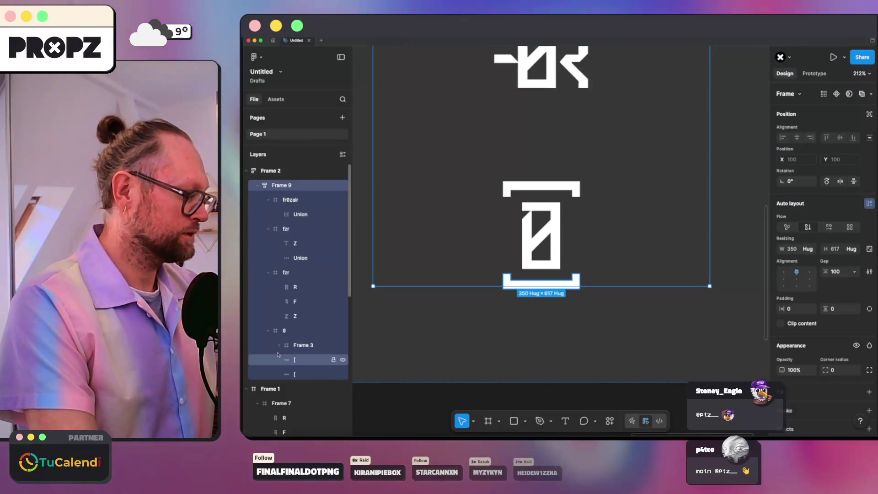
pyautogui.click(291, 332)
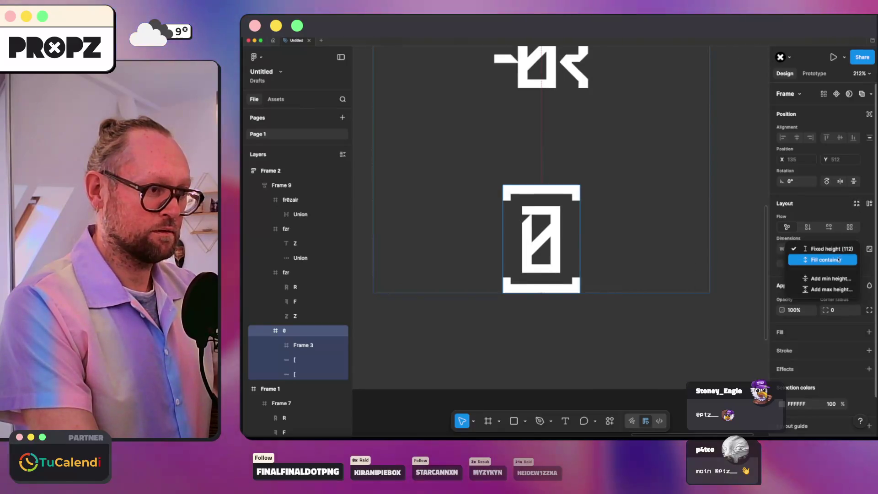
pyautogui.press('Escape')
pyautogui.scroll(-3, 460, 268)
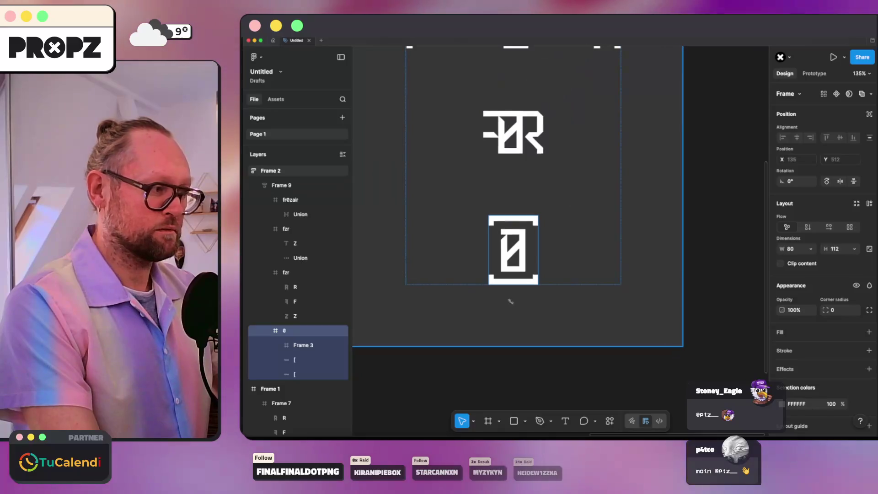
pyautogui.click(510, 300)
pyautogui.scroll(-3, 514, 301)
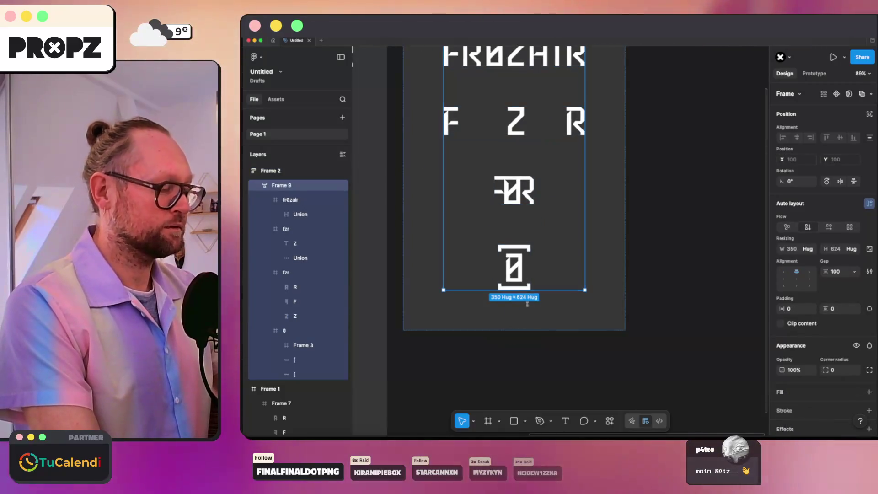
pyautogui.click(527, 304)
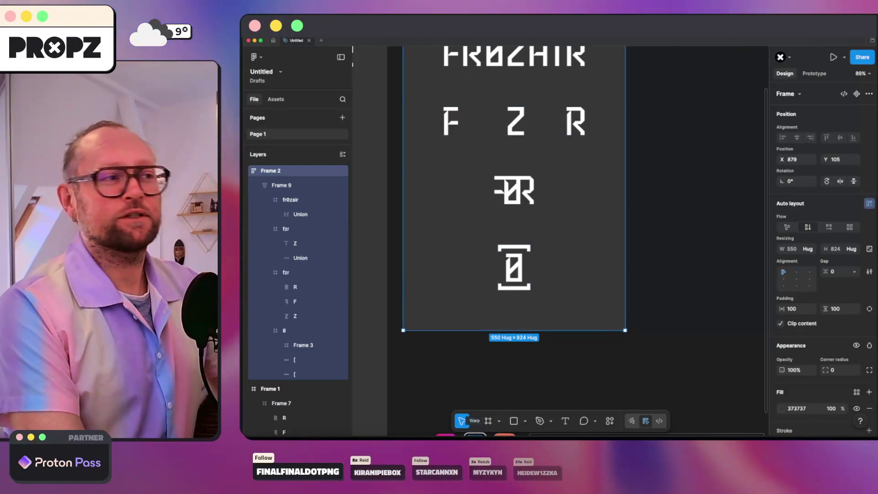
pyautogui.press('super+Tab')
# Read Claude Code's four-fix summary in the terminal and return to the Figma canvas
pyautogui.click(306, 40)
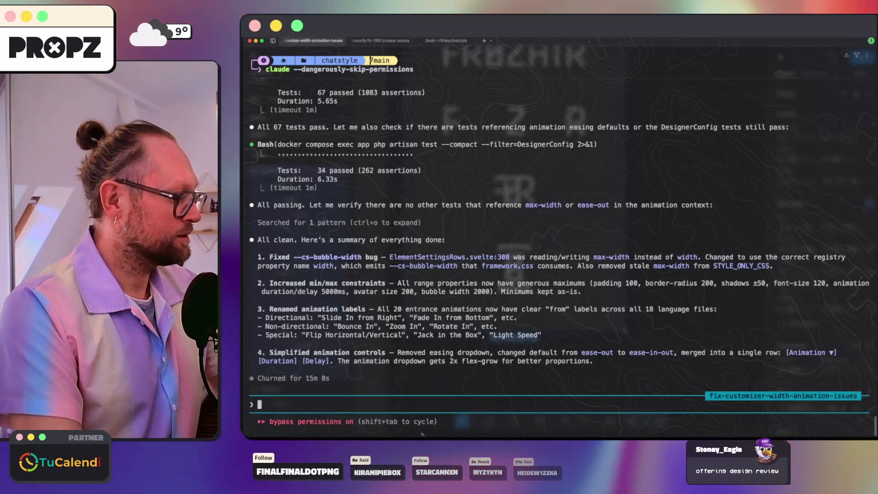
pyautogui.click(394, 432)
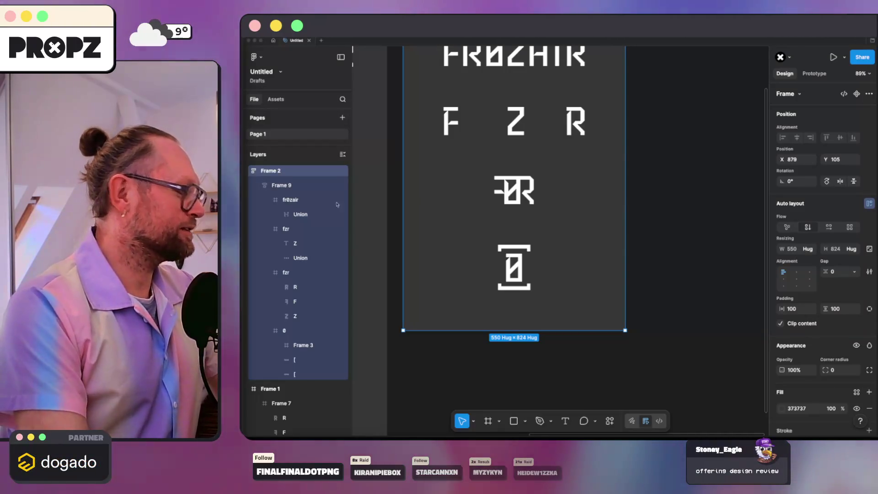
pyautogui.scroll(-3, 530, 249)
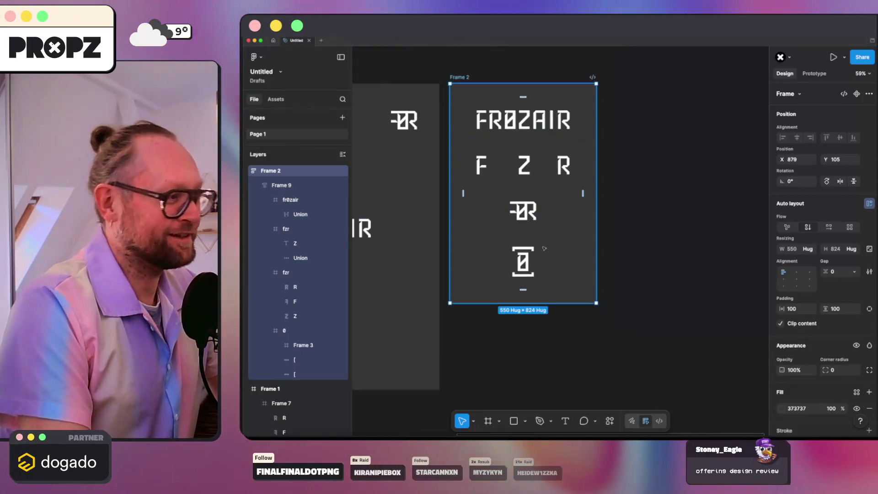
# Inspect the bracketed 0 row and outer dark logo frame, then clear the selection
pyautogui.click(519, 255)
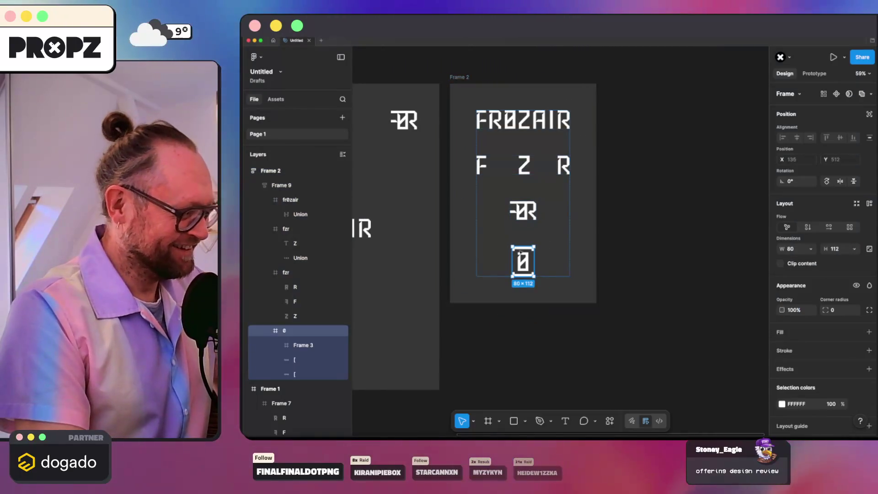
pyautogui.click(542, 298)
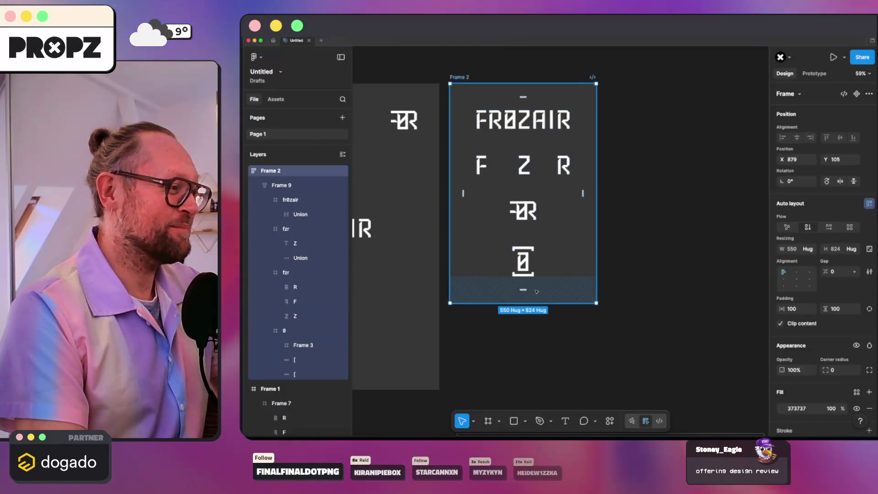
pyautogui.click(666, 206)
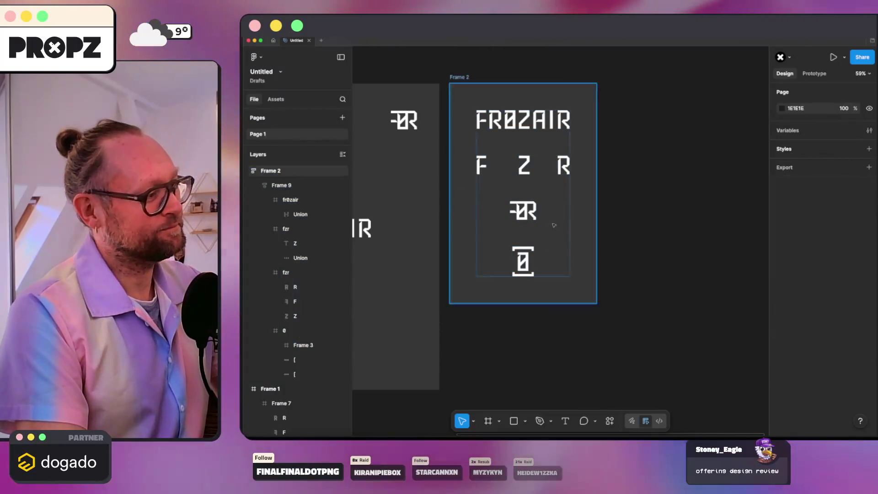
pyautogui.scroll(5, 538, 227)
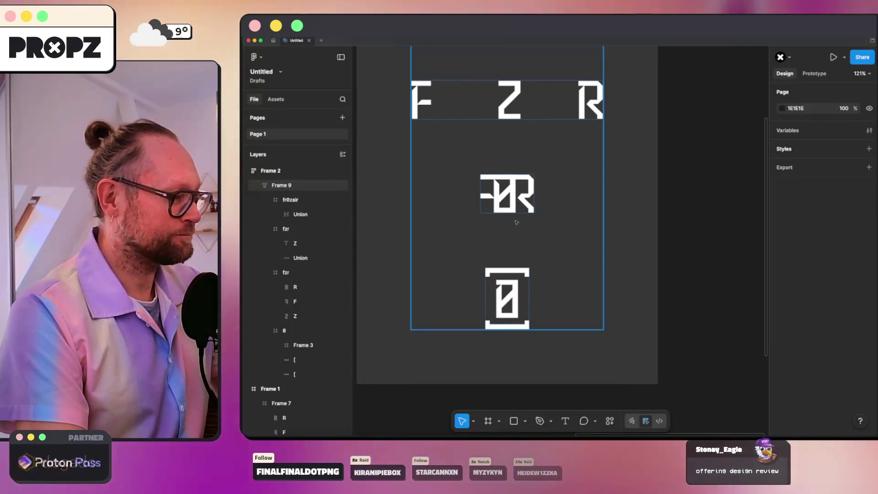
pyautogui.scroll(-3, 449, 230)
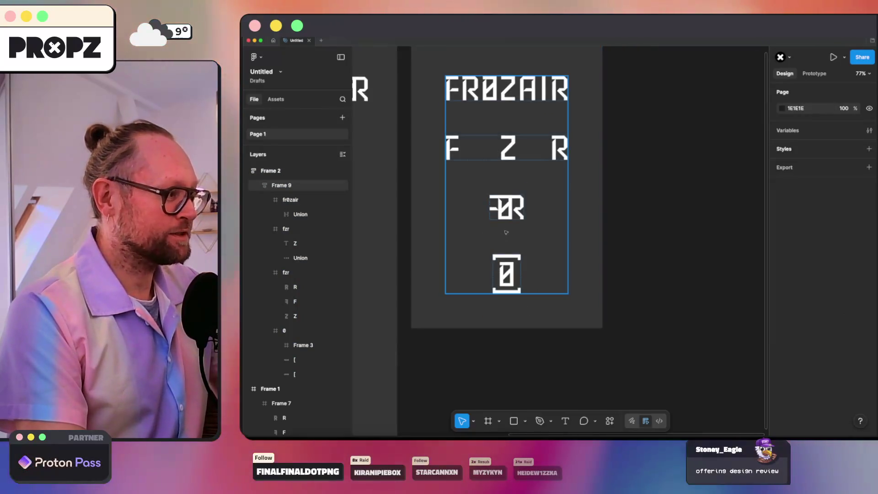
pyautogui.scroll(2, 505, 171)
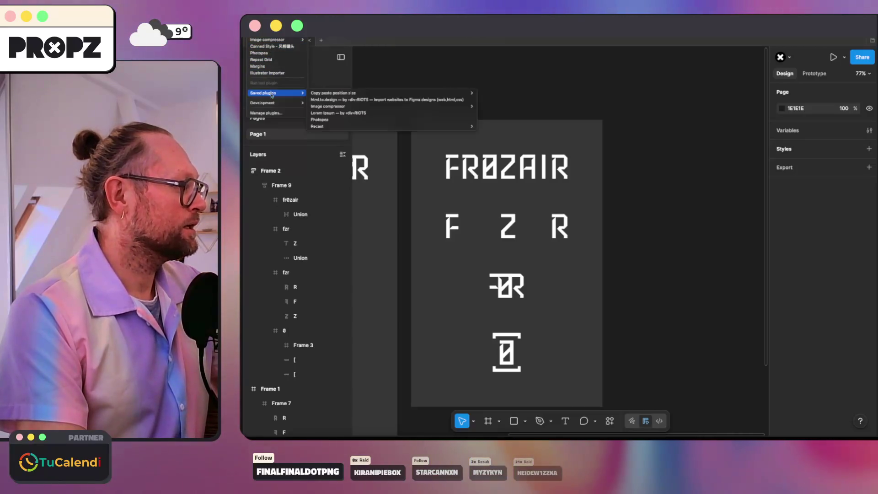
# Switch to the Arrow tool and draw a vertical white arrow from FR0ZAIR down to the F
pyautogui.hotkey('shift', 'i')
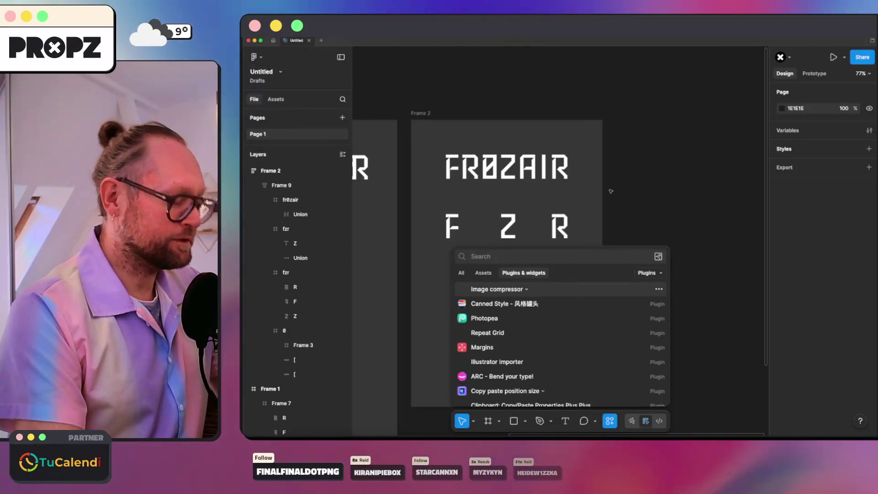
pyautogui.press('Escape')
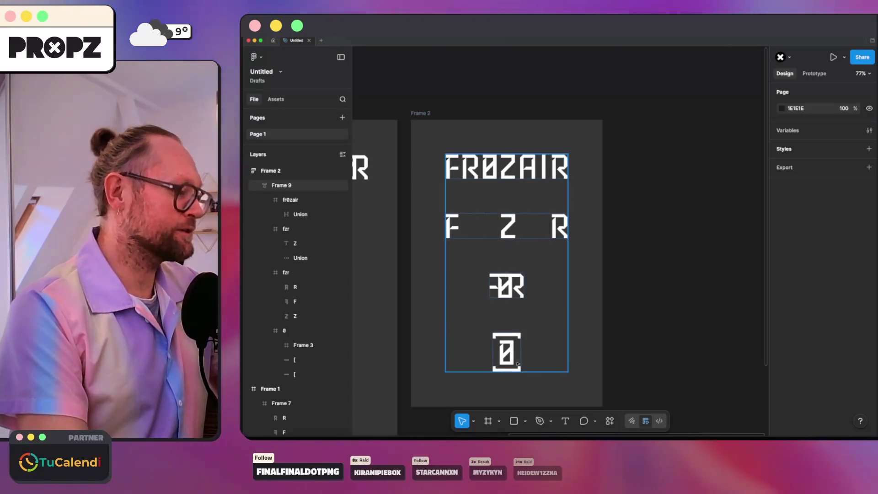
pyautogui.press('Escape')
pyautogui.click(533, 421)
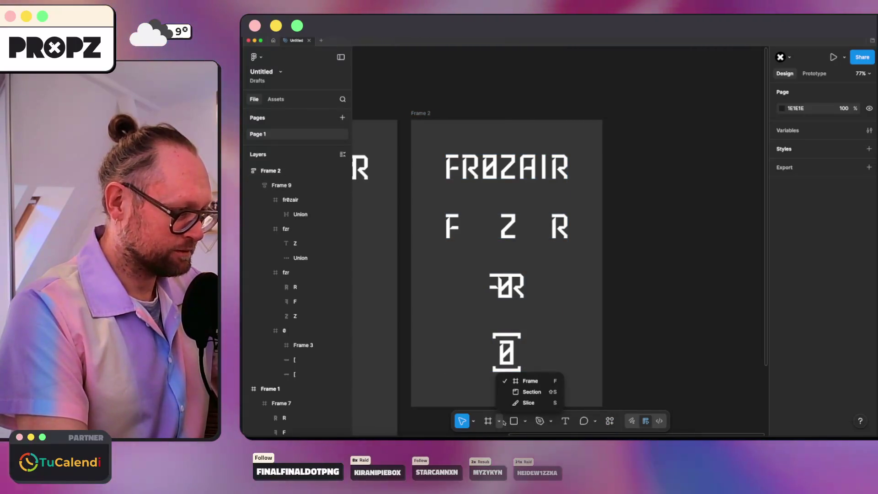
pyautogui.press('Escape')
pyautogui.click(525, 421)
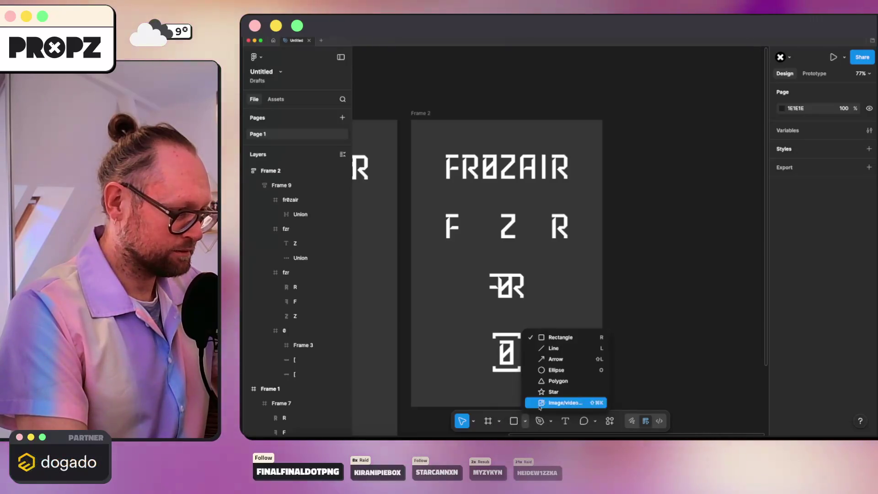
pyautogui.click(552, 358)
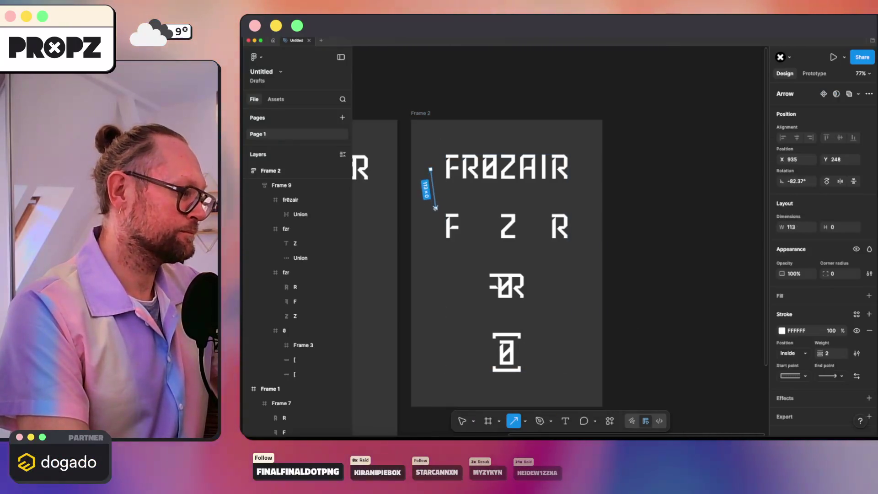
pyautogui.moveTo(430, 168); pyautogui.dragTo(432, 219)
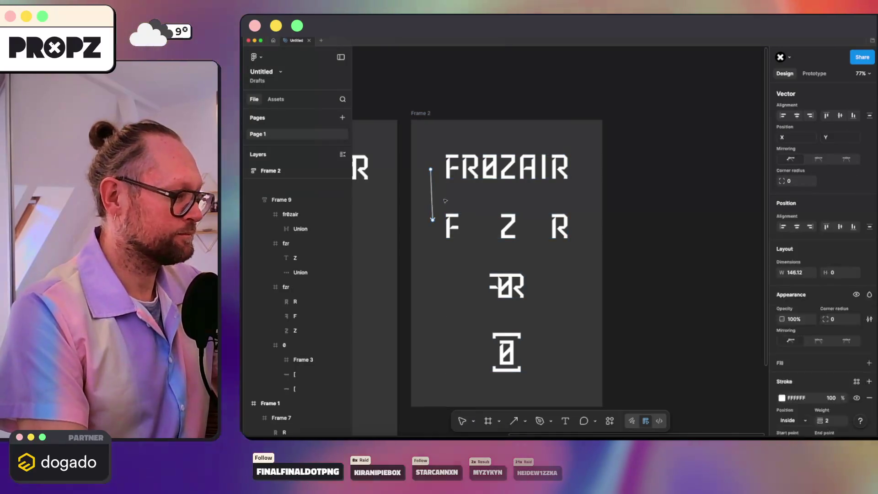
# Edit the arrow's points and bend it into a leftward curve about 146 long
pyautogui.doubleClick(427, 195)
pyautogui.moveTo(426, 196); pyautogui.dragTo(419, 196)
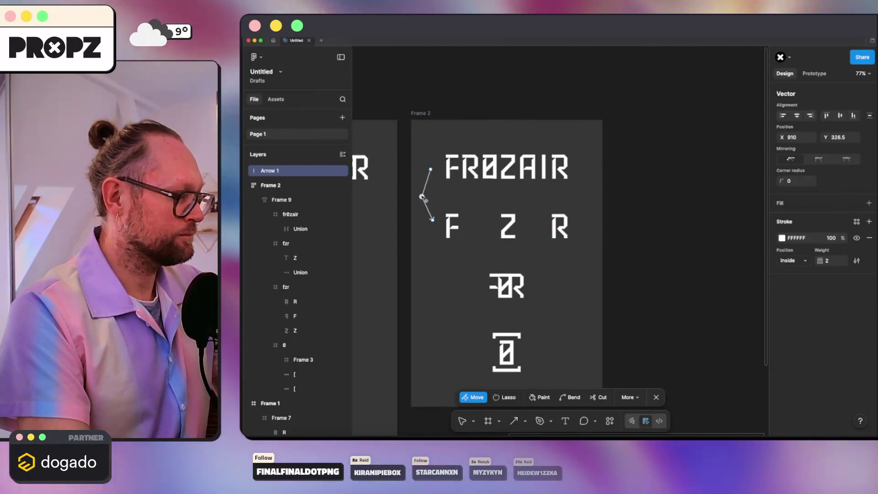
pyautogui.keyDown('ctrl'); pyautogui.scroll(5, 426, 198); pyautogui.keyUp('ctrl')
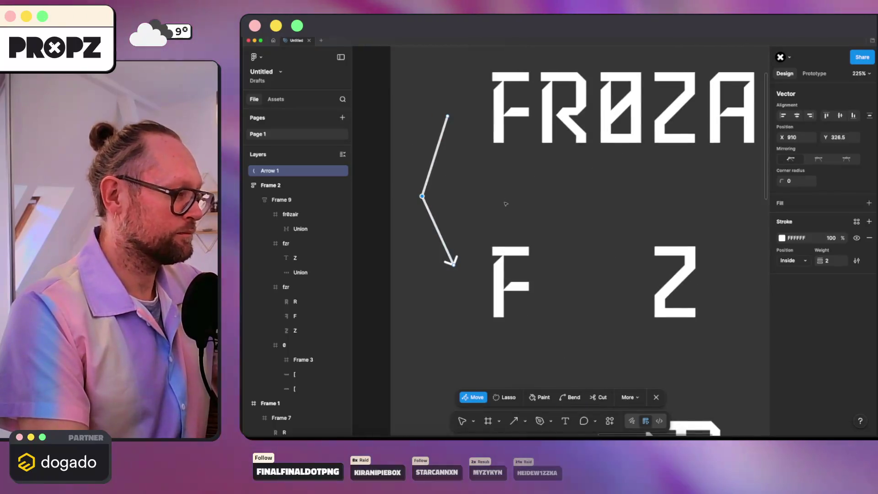
pyautogui.press('Escape')
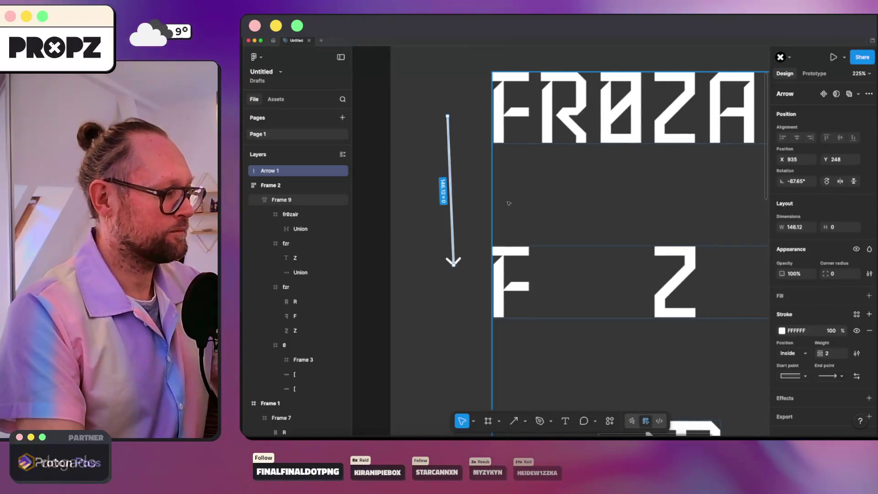
pyautogui.scroll(-2, 461, 179)
pyautogui.press('Return')
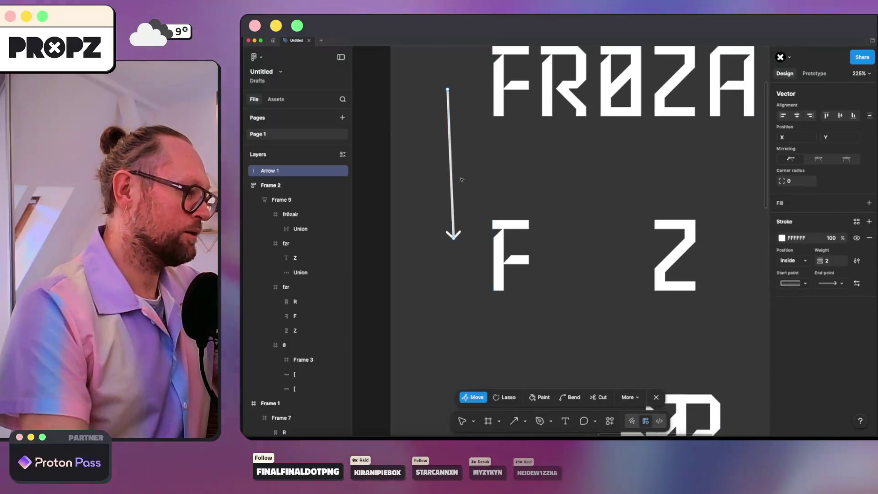
pyautogui.press('Escape')
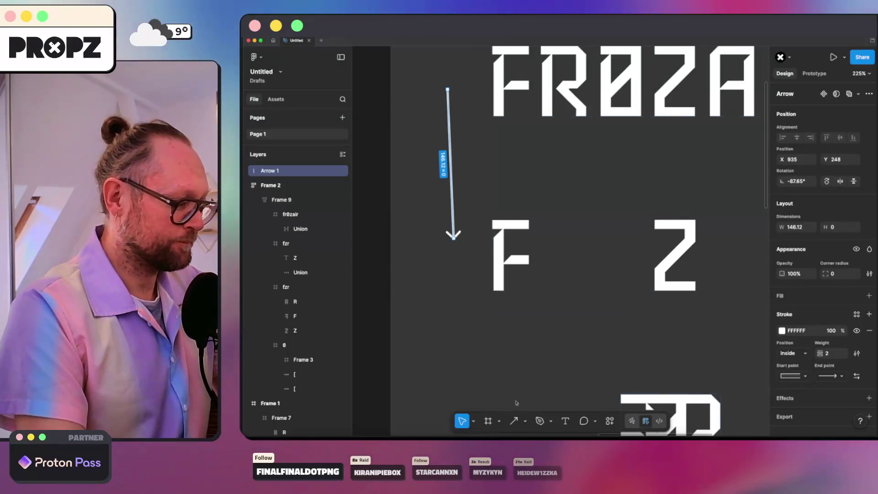
pyautogui.press('Return')
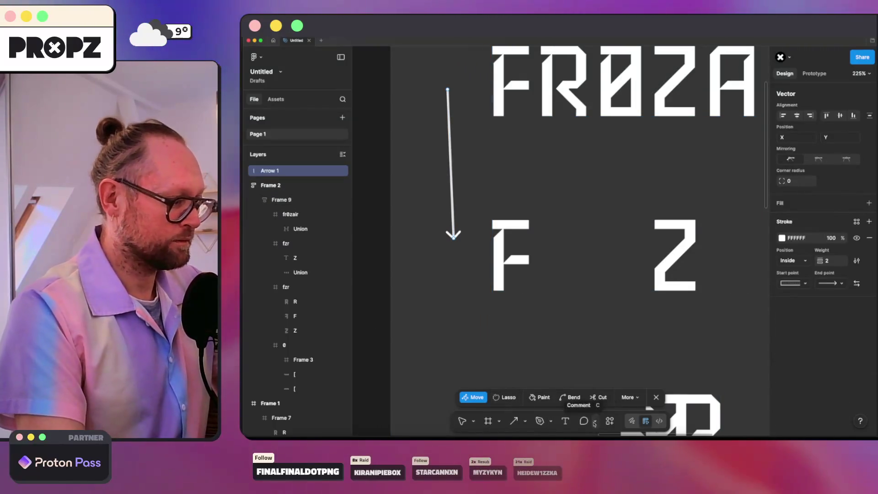
pyautogui.moveTo(449, 165); pyautogui.dragTo(434, 162)
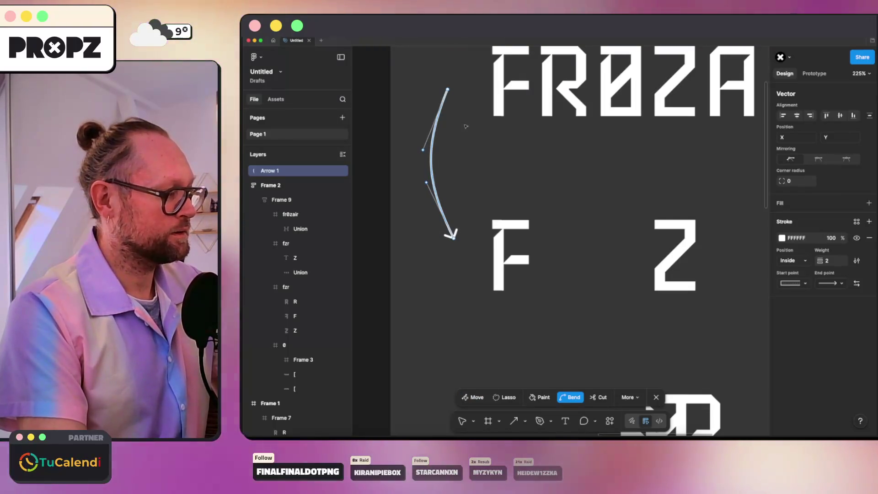
pyautogui.press('Escape')
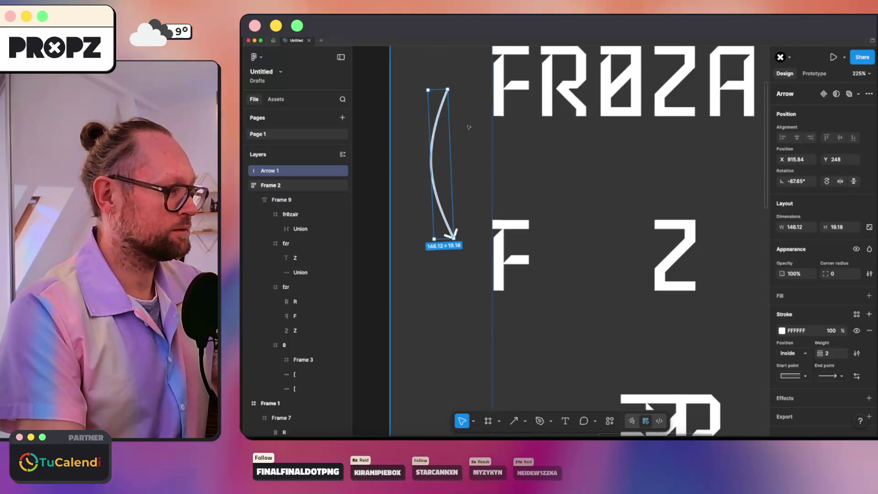
# Zoom to fit the whole logo frame and reselect the curved arrow
pyautogui.press('Escape')
pyautogui.hotkey('shift', '2')
pyautogui.click(458, 148)
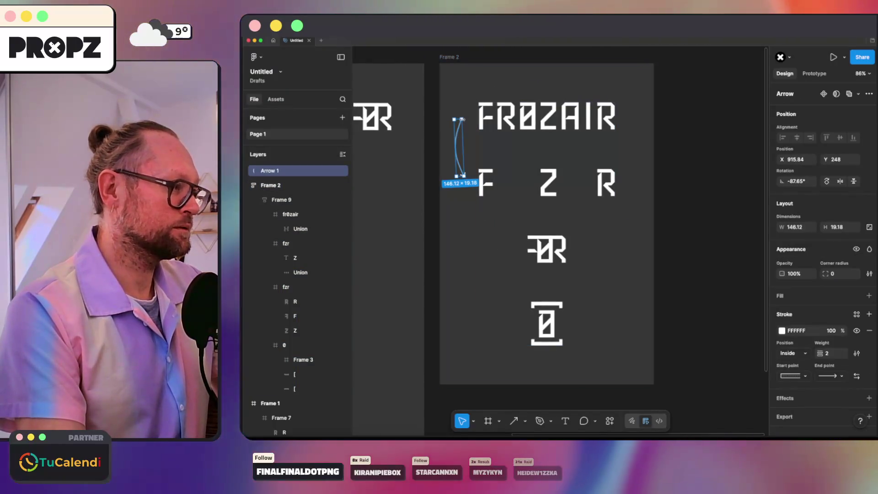
# Lower the arrow's top end slightly and place an arrow copy below the F Z R row
pyautogui.moveTo(456, 119); pyautogui.dragTo(458, 142)
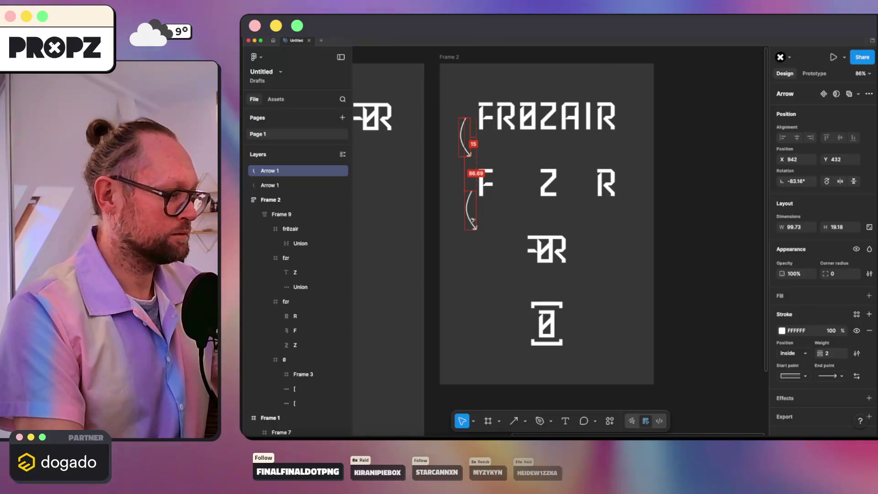
pyautogui.moveTo(471, 221); pyautogui.dragTo(470, 280)
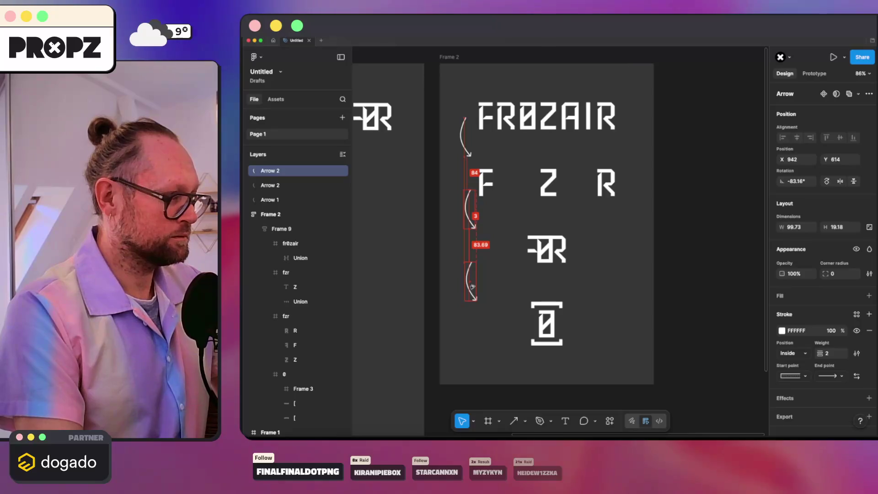
# Select the outer dark logo frame ready to raise its side padding to 200
pyautogui.click(483, 285)
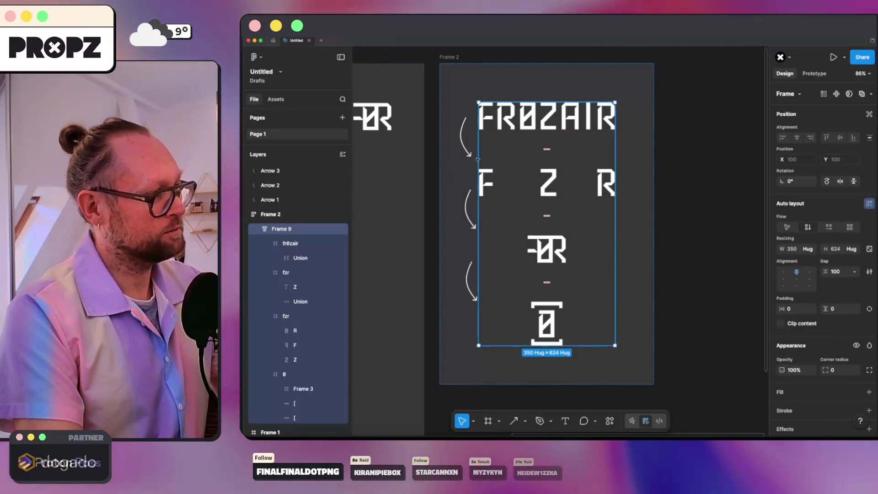
pyautogui.click(463, 137)
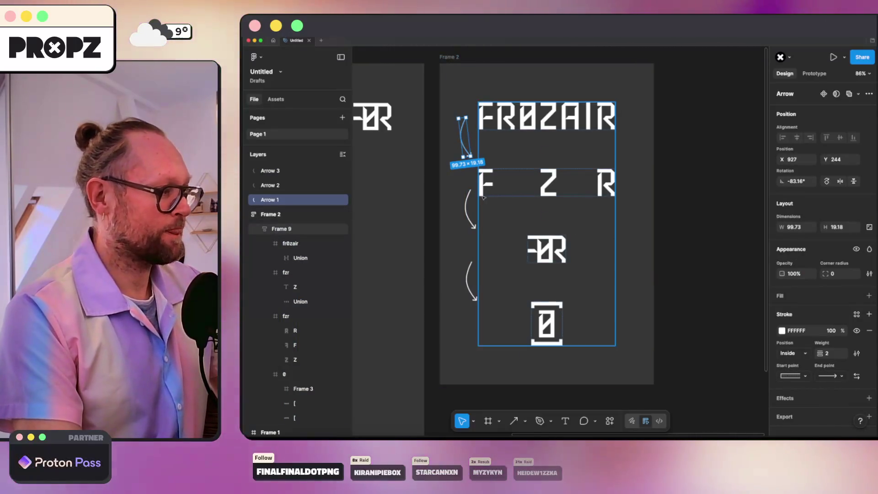
pyautogui.click(646, 198)
pyautogui.scroll(-2, 690, 203)
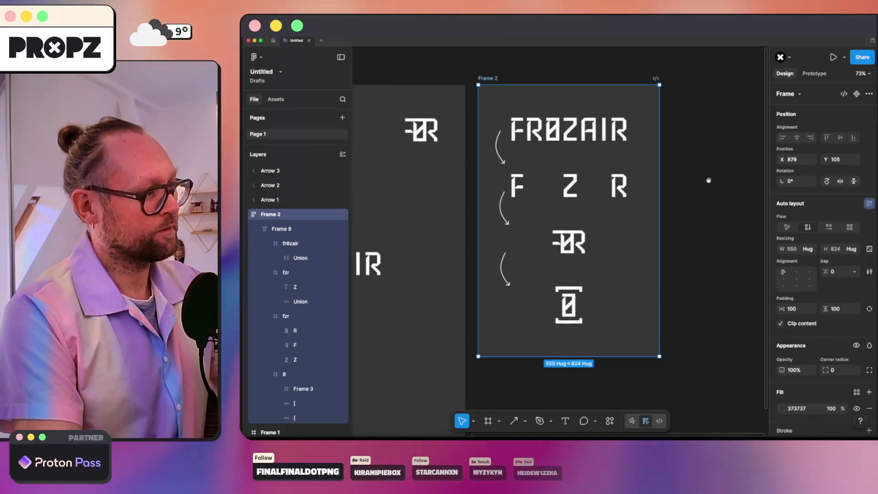
pyautogui.hscroll(2, 631, 225)
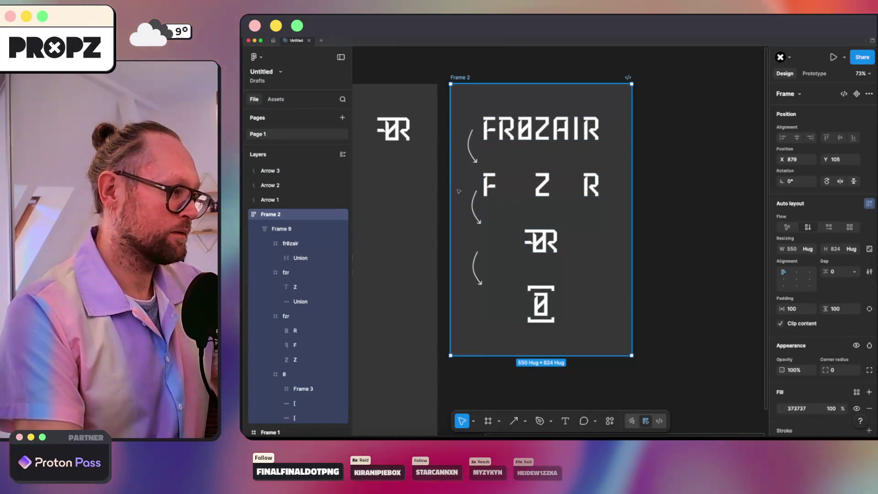